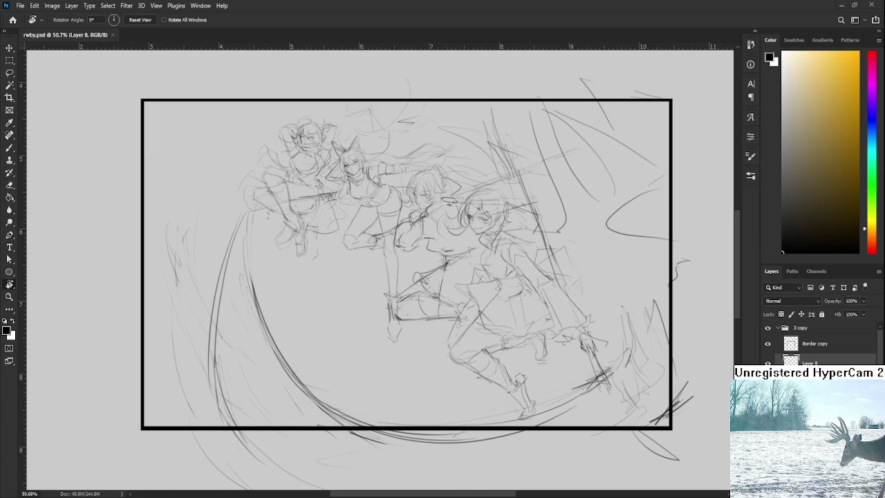
Step: Float the red-and-black arknight reference illustration beside the framed pencil sketch
key("ctrl+Tab")
left_click(574, 335)
left_click_drag(526, 267, 562, 305)
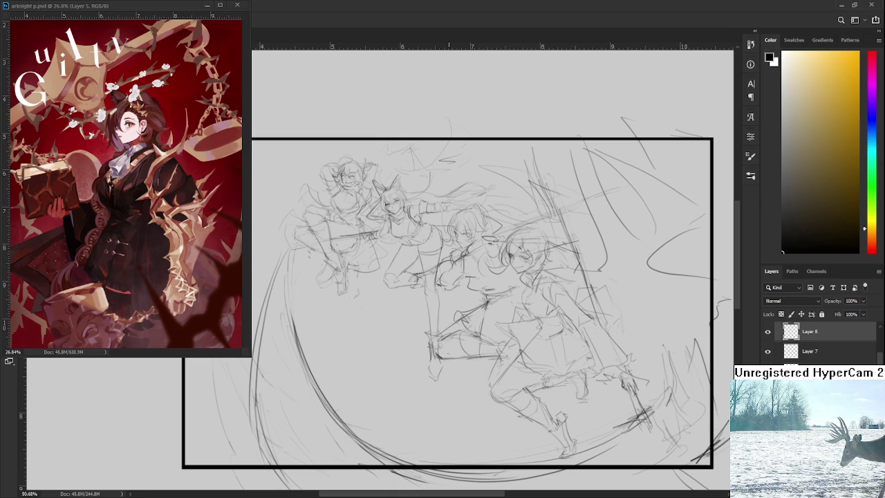
Step: Toggle the sketch layer's visibility to compare the two versions of the figures
left_click_drag(530, 306, 511, 280)
scroll(526, 289, "down", 2)
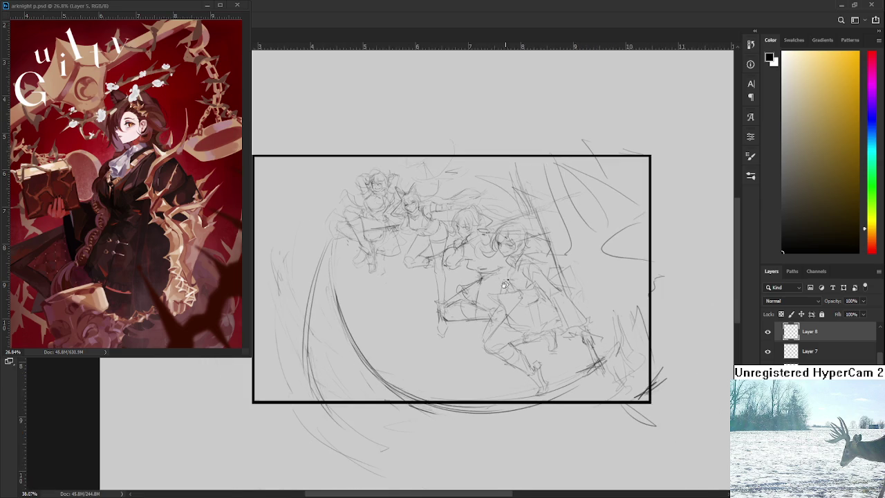
scroll(442, 283, "up", 2)
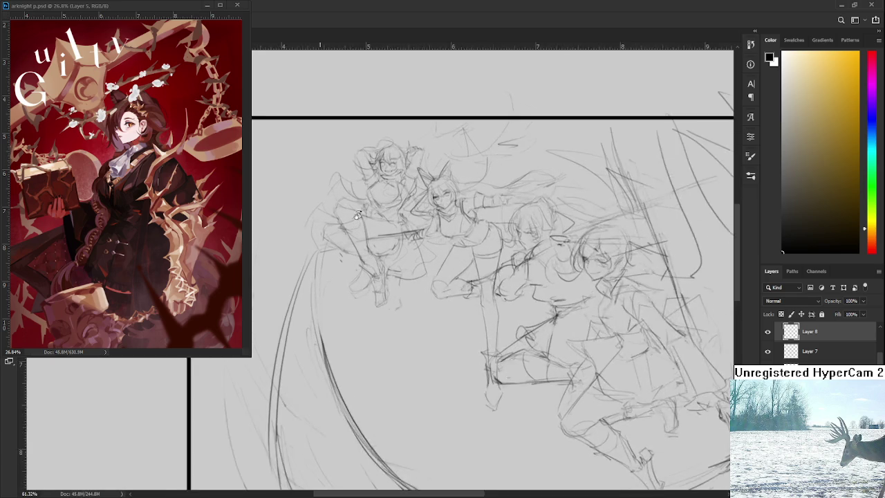
scroll(445, 245, "up", 2)
left_click(768, 332)
left_click(768, 333)
left_click(768, 332)
left_click(767, 333)
Step: Scale the two leftmost leaping figures down slightly with Free Transform
key("ctrl+t")
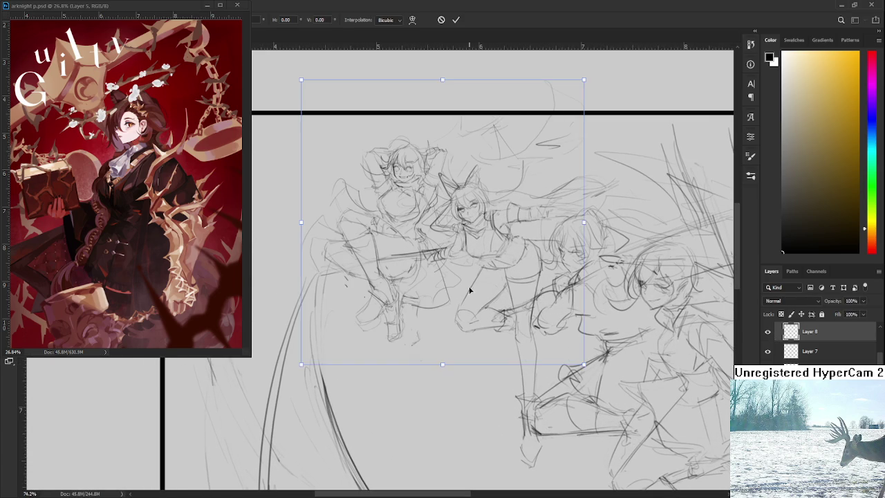
scroll(473, 294, "down", 2)
scroll(470, 286, "down", 1)
left_click_drag(372, 330, 369, 335)
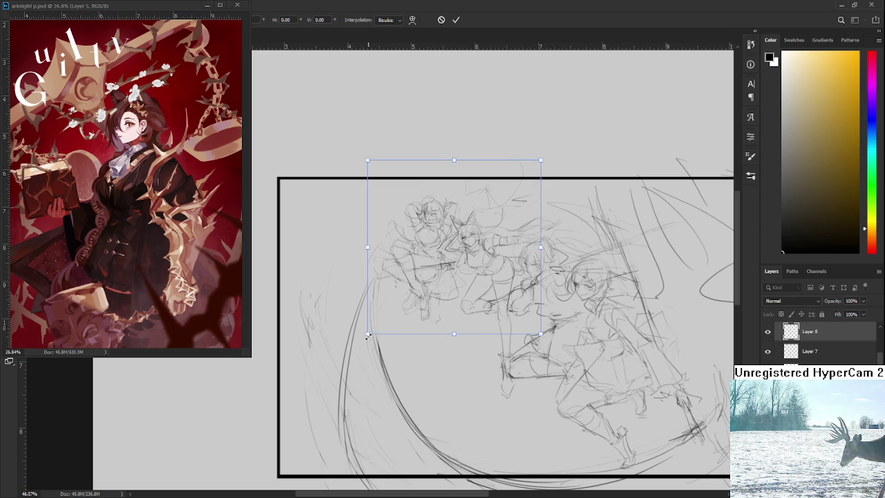
key("Return")
Step: Zoom to review the resized figures and select the Brush tool
scroll(558, 339, "down", 3)
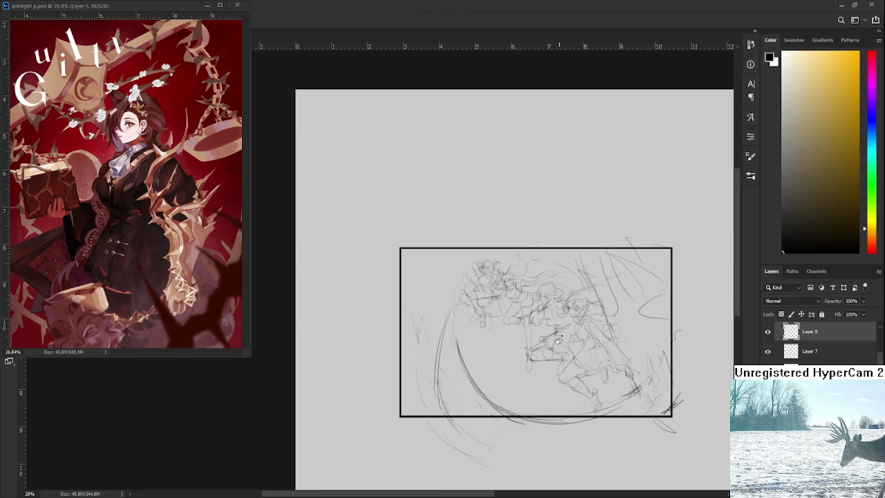
scroll(537, 290, "up", 3)
scroll(493, 242, "up", 2)
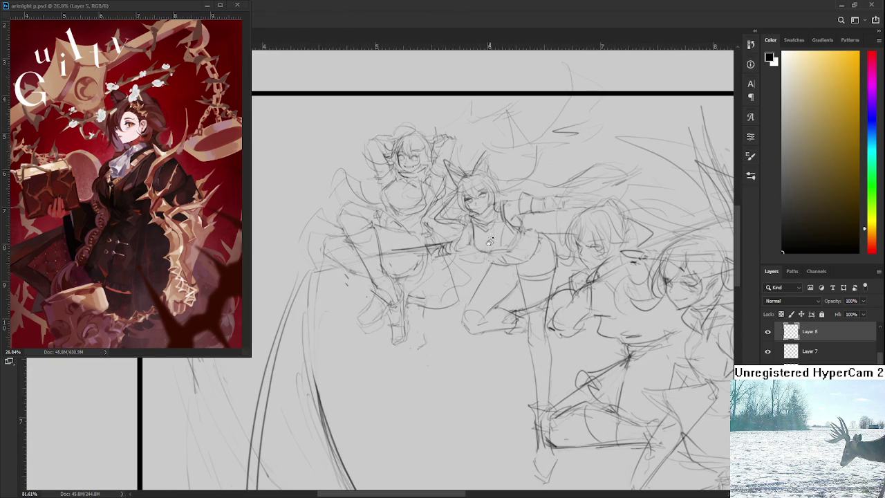
key("b")
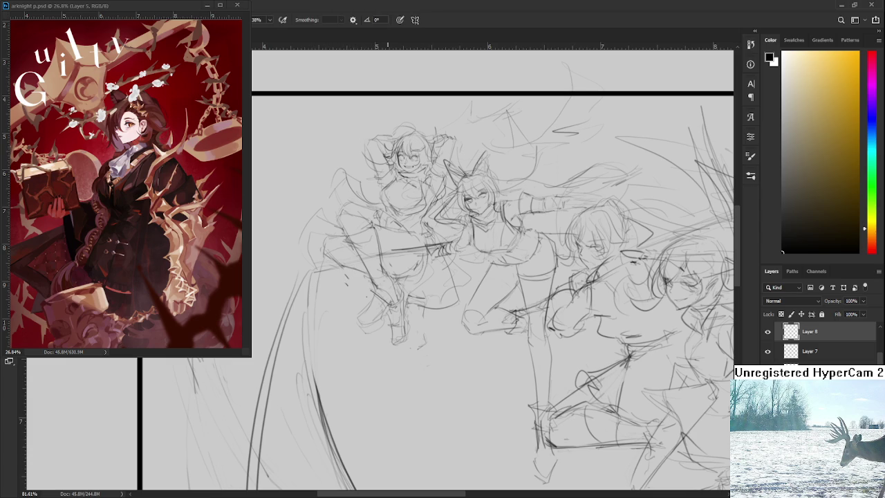
Step: Zoom in, rotate the canvas view and switch from Eraser to Brush
scroll(450, 263, "up", 2)
scroll(456, 270, "up", 2)
scroll(462, 277, "up", 2)
scroll(469, 288, "up", 1)
mouse_move(469, 287)
left_mouse_down()
mouse_move(410, 367)
mouse_move(399, 361)
left_mouse_up()
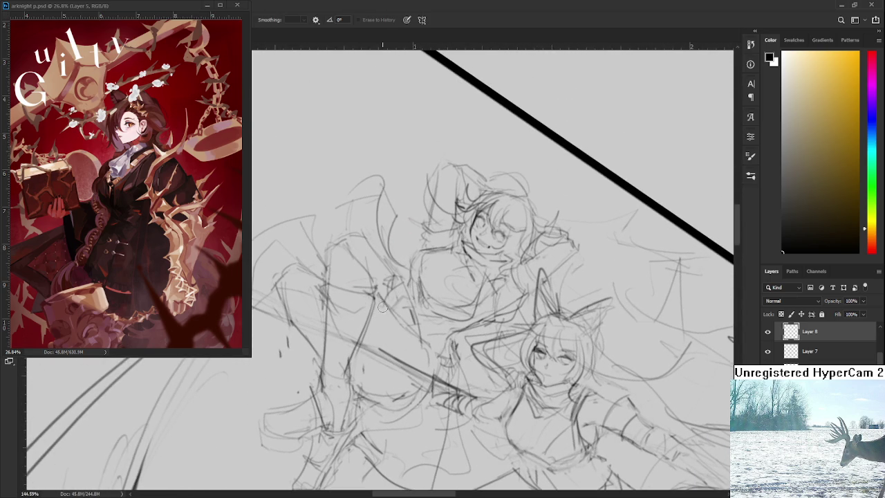
key("b")
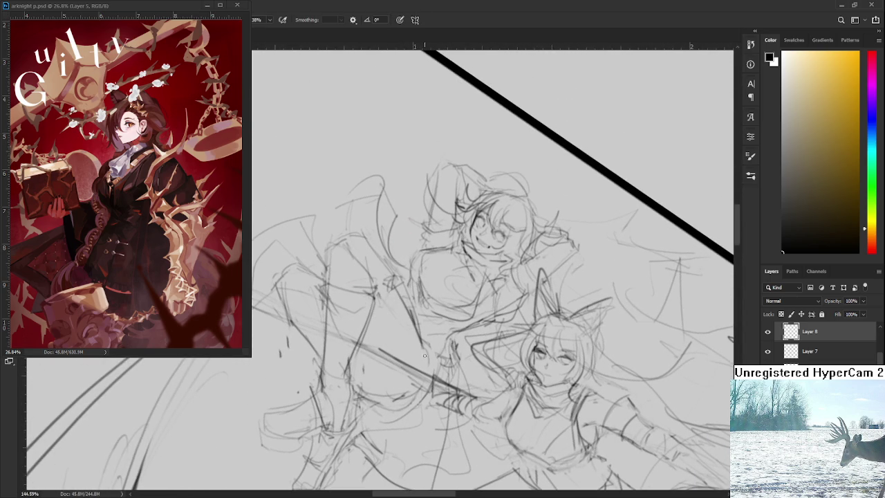
left_click_drag(443, 297, 437, 274)
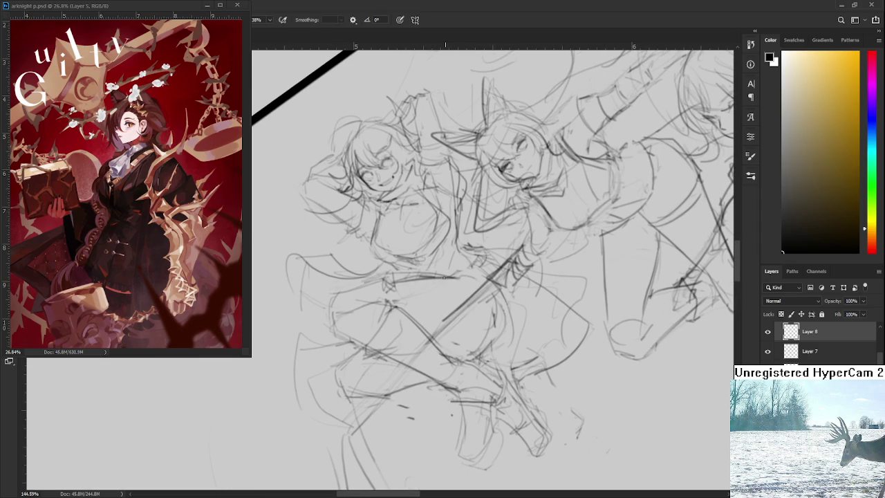
Step: Sketch darker refining strokes over the first two figures' torsos and bodies
mouse_move(459, 316)
left_mouse_down()
mouse_move(468, 361)
mouse_move(508, 341)
left_mouse_up()
mouse_move(506, 293)
left_mouse_down()
mouse_move(463, 357)
mouse_move(500, 347)
mouse_move(473, 371)
left_mouse_up()
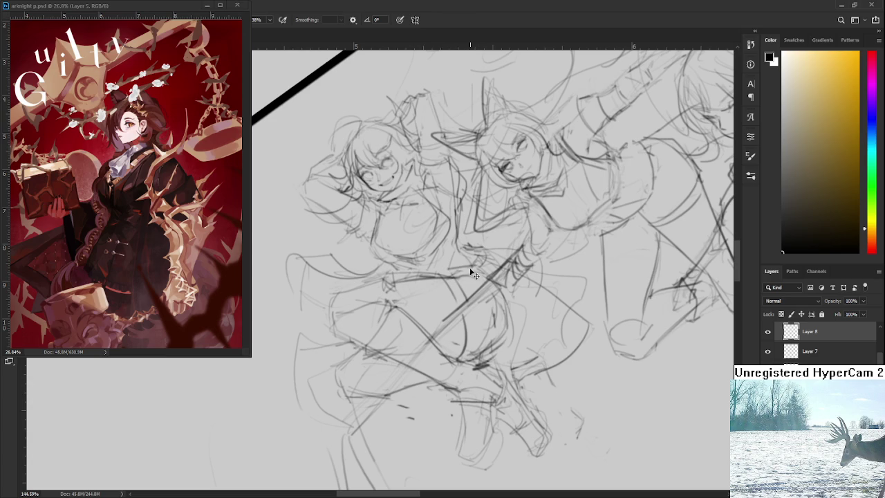
mouse_move(463, 257)
left_mouse_down()
mouse_move(456, 274)
mouse_move(490, 274)
mouse_move(499, 249)
left_mouse_up()
left_click_drag(539, 288, 528, 377)
scroll(529, 321, "down", 3)
scroll(491, 311, "down", 3)
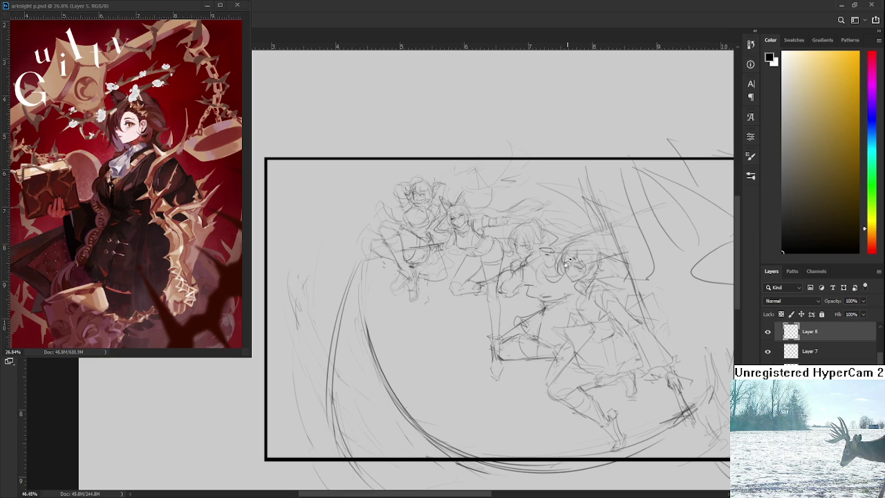
Step: Pan and zoom the canvas to reposition the framed sketch
left_click_drag(584, 328, 537, 293)
scroll(484, 276, "down", 2)
scroll(484, 276, "down", 2)
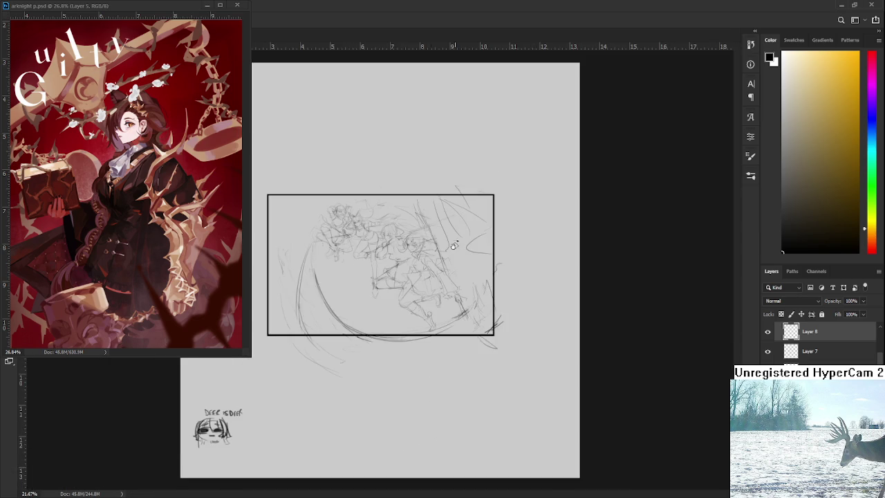
scroll(433, 269, "up", 2)
left_click_drag(434, 269, 510, 299)
scroll(477, 276, "down", 2)
scroll(396, 236, "up", 2)
scroll(396, 236, "up", 2)
scroll(442, 256, "down", 1)
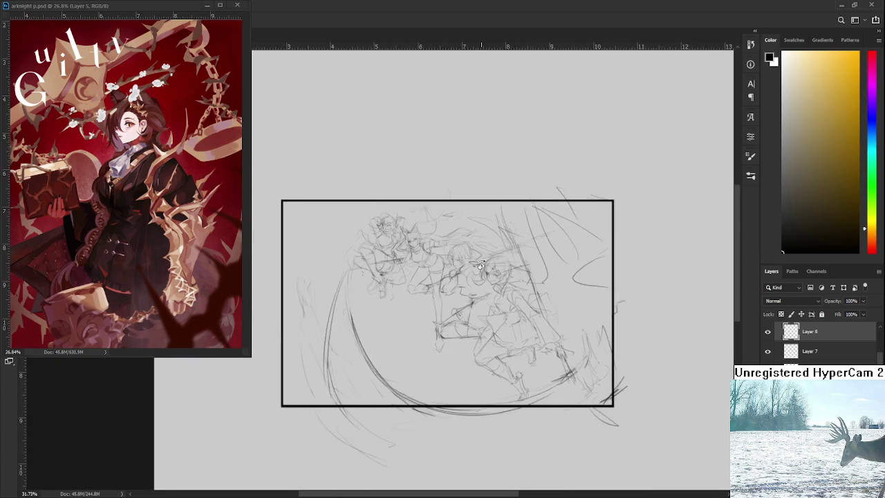
scroll(481, 264, "down", 1)
scroll(823, 343, "up", 1)
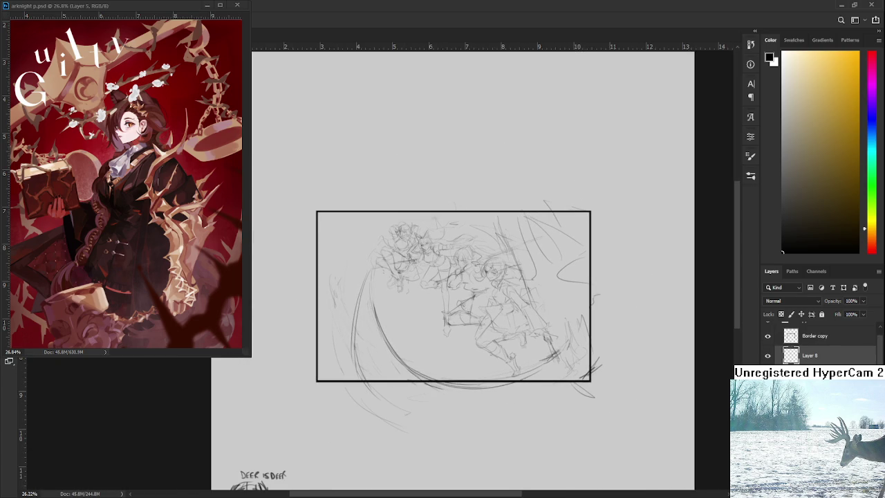
Step: Enlarge the whole sketch slightly toward the lower right with Free Transform
key("ctrl+t")
key("ctrl+0")
left_click_drag(503, 377, 517, 388)
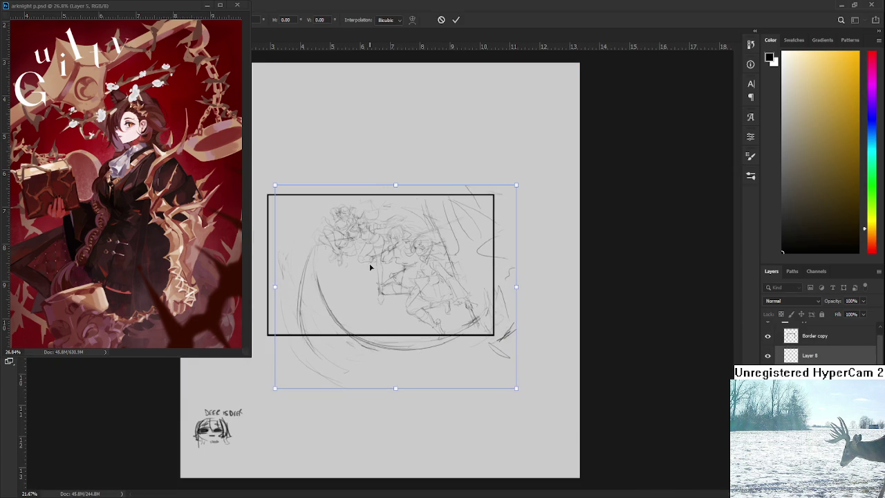
scroll(385, 282, "up", 1)
scroll(374, 229, "up", 1)
key("Return")
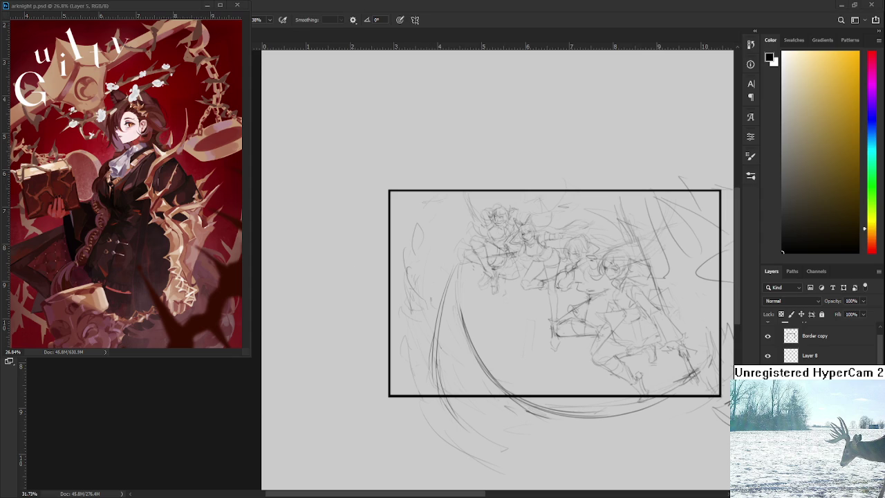
Step: Replace a faint vertical stroke with a redrawn one and add a short stroke
scroll(532, 324, "up", 1)
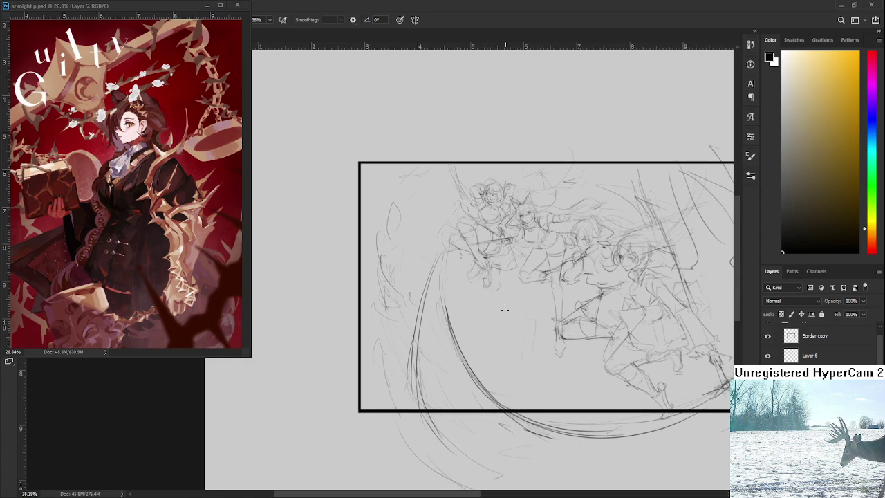
key("ctrl+z")
left_click_drag(518, 325, 524, 372)
left_click_drag(503, 344, 488, 342)
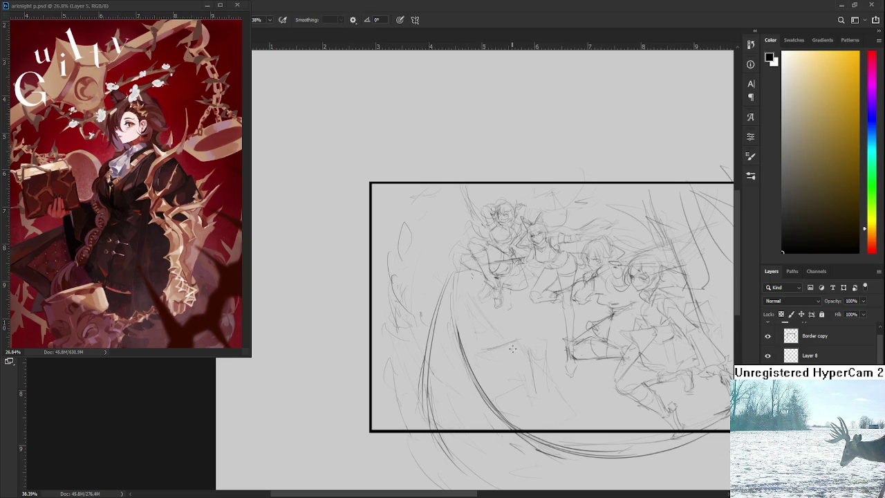
Step: Center the framed sketch and draw a curved line along the lower arc
mouse_move(684, 402)
left_mouse_down()
mouse_move(613, 345)
mouse_move(650, 384)
left_mouse_up()
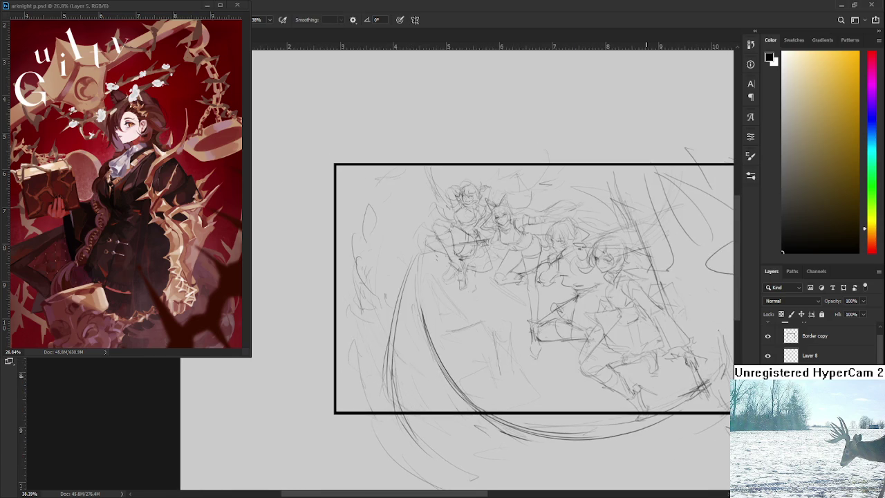
scroll(648, 375, "down", 3, "alt")
scroll(603, 354, "up", 2, "alt")
scroll(603, 355, "down", 1, "alt")
mouse_move(588, 402)
left_mouse_down()
mouse_move(477, 374)
mouse_move(682, 386)
left_mouse_up()
Step: Undo and redo the arc strokes to compare, keeping them
key("ctrl+z")
key("ctrl+z")
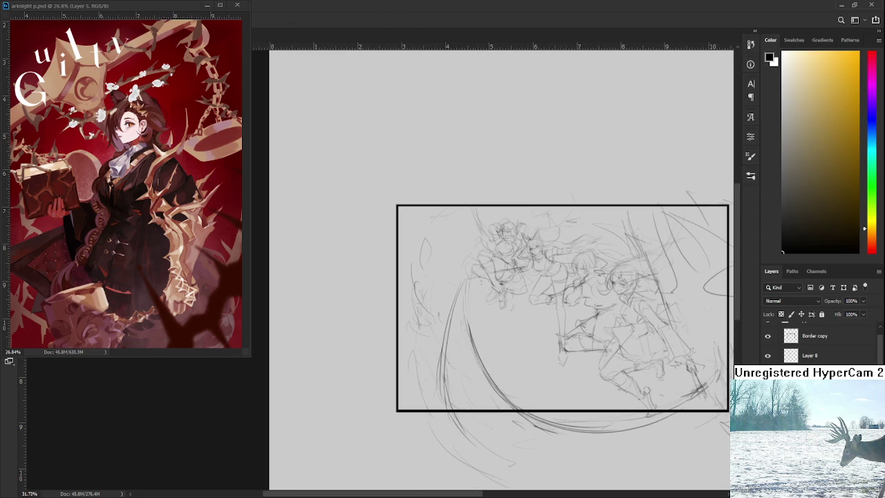
key("ctrl+z")
key("ctrl+shift+z")
key("ctrl+z")
key("ctrl+shift+z")
scroll(591, 429, "up", 1, "alt")
Step: Undo and redo the latest strokes to compare them
key("ctrl+z")
key("ctrl+shift+z")
key("ctrl+z")
key("ctrl+shift+z")
key("ctrl+shift+z")
Step: Skew the selected section under the right-hand figures to a slant and add a leg stroke
key("ctrl+t")
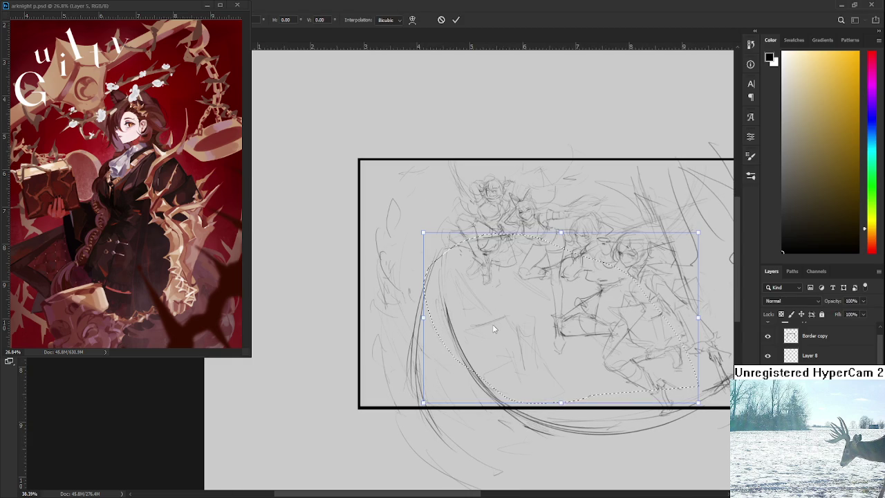
left_click_drag(423, 232, 434, 264, "ctrl")
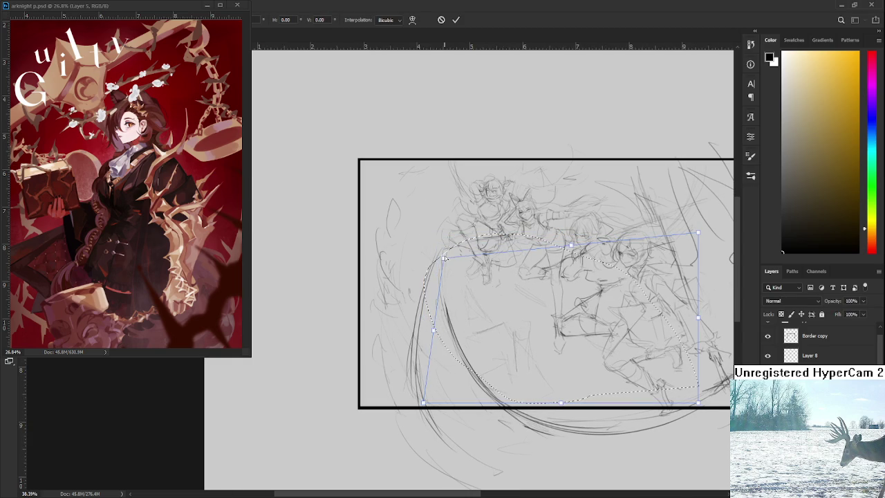
left_click_drag(566, 249, 576, 253, "ctrl")
left_click_drag(433, 336, 429, 325, "ctrl")
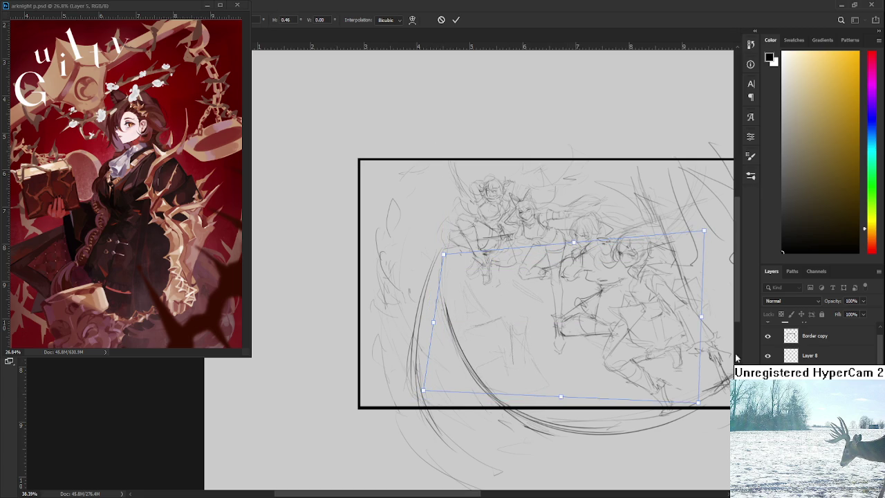
left_click_drag(703, 317, 703, 323, "ctrl")
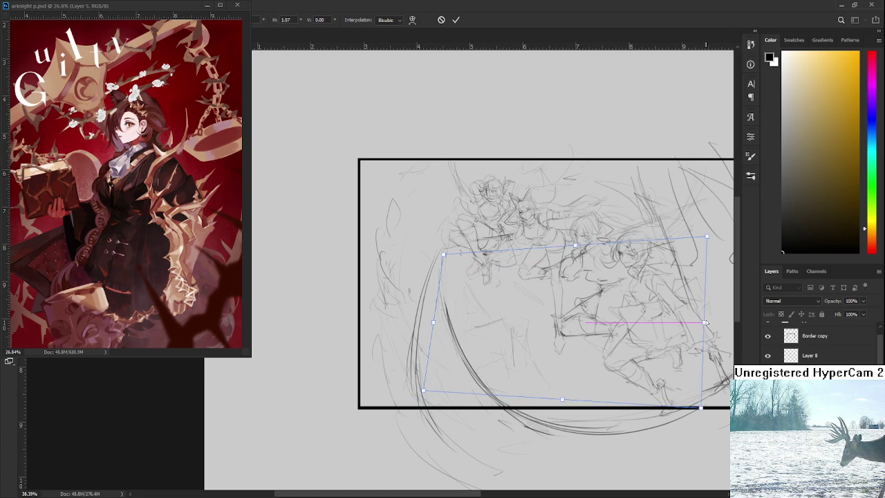
key("Return")
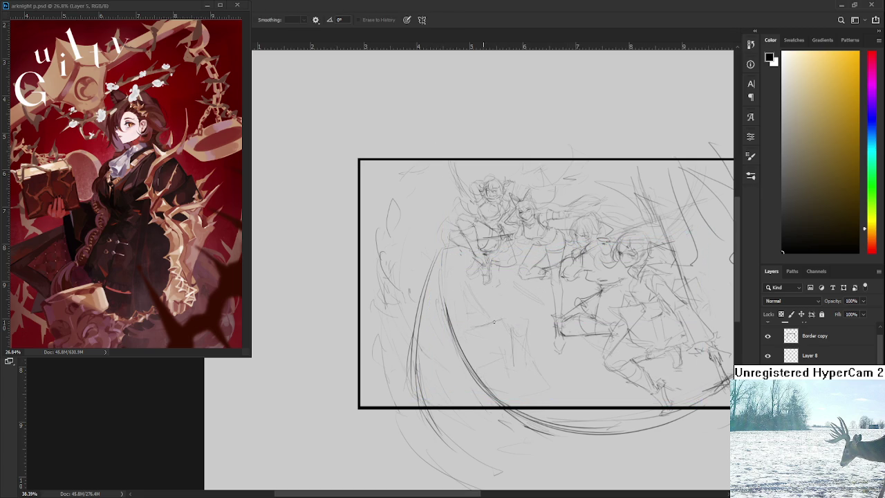
left_click_drag(471, 325, 508, 320)
Step: Draw short pencil strokes refining the right-hand figures' legs and lower legs
key("b")
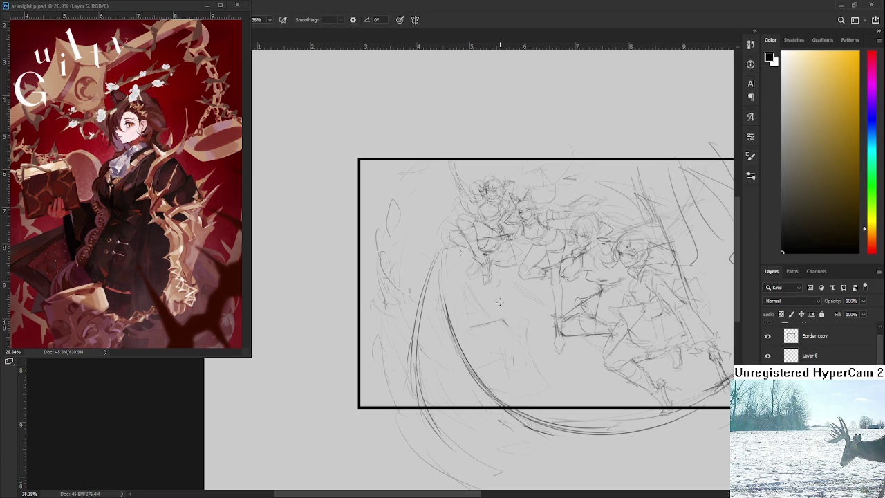
left_click_drag(472, 285, 474, 308)
left_click_drag(471, 317, 469, 297)
mouse_move(502, 298)
left_mouse_down()
mouse_move(501, 321)
mouse_move(515, 314)
mouse_move(520, 348)
left_mouse_up()
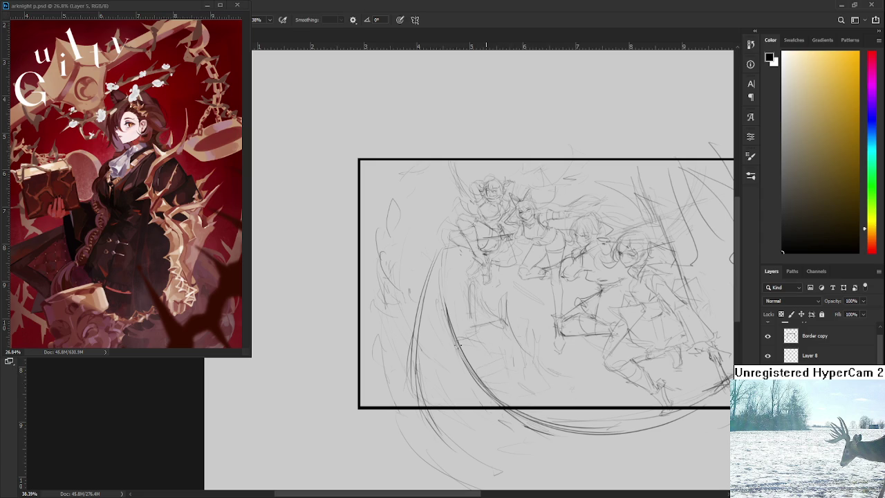
mouse_move(490, 286)
left_mouse_down()
mouse_move(473, 316)
mouse_move(490, 312)
mouse_move(483, 299)
left_mouse_up()
scroll(551, 339, "down", 2, "alt")
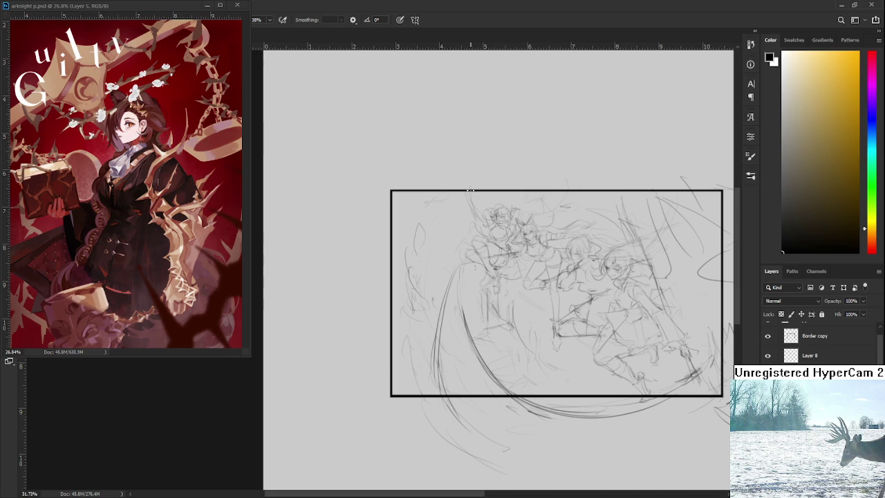
Step: Lasso the lower-middle strokes and shrink and shift them with Free Transform
key("e")
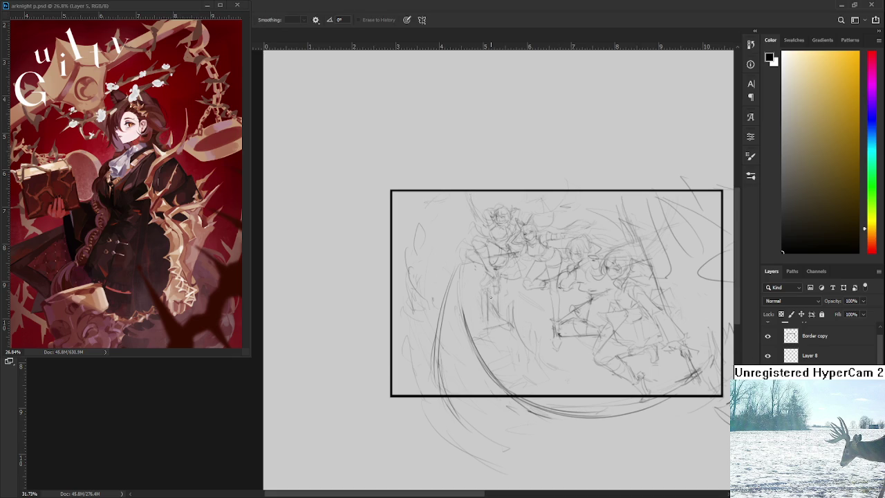
key("b")
left_click_drag(584, 393, 518, 268)
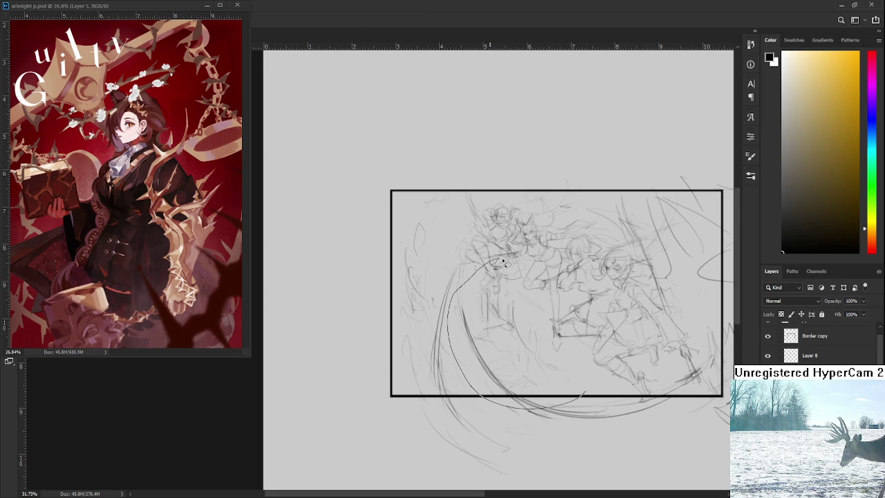
key("ctrl+z")
mouse_move(581, 407)
left_mouse_down()
mouse_move(477, 269)
mouse_move(494, 306)
left_mouse_up()
key("ctrl+t")
left_click_drag(538, 392, 525, 383)
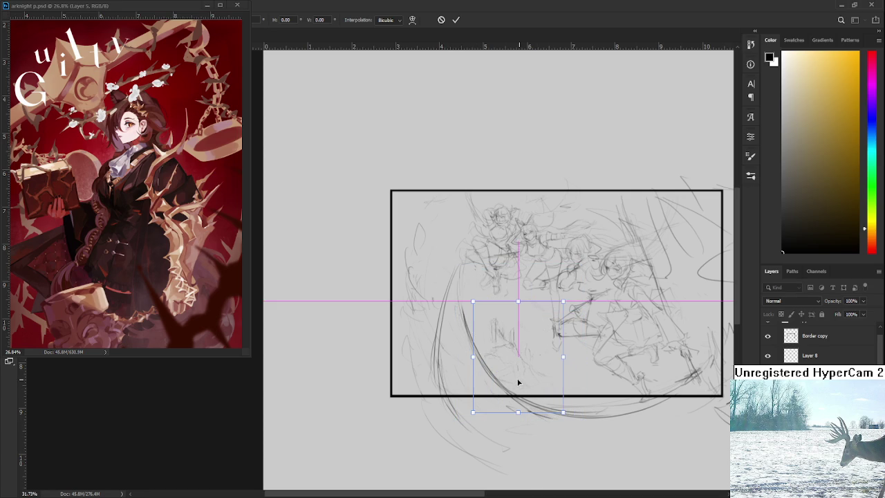
key("Return")
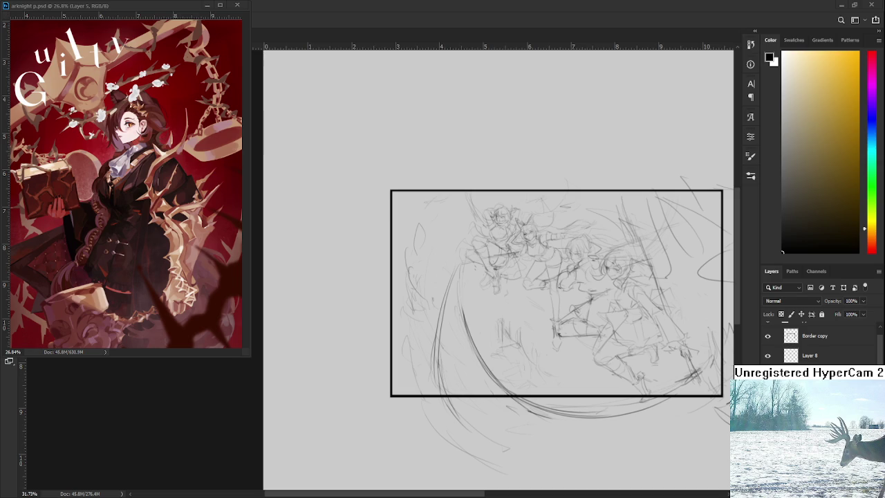
Step: Shift the two middle leaping figures to a new position with Free Transform
scroll(544, 285, "up", 2)
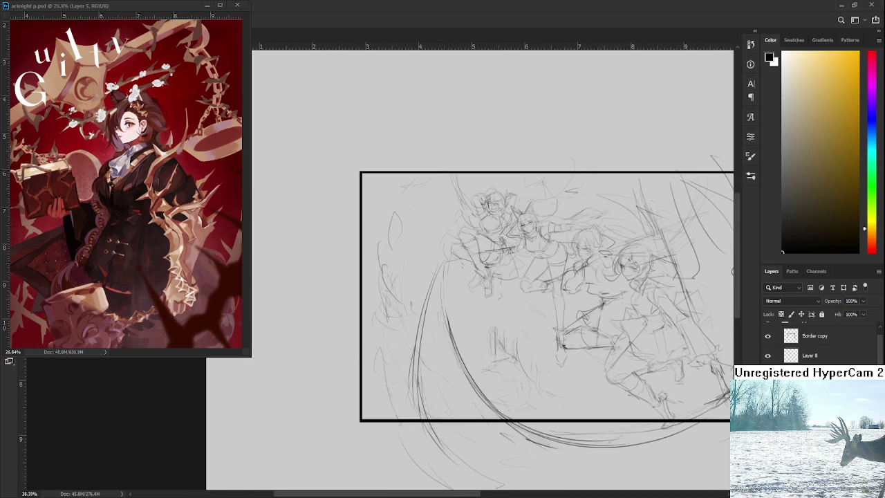
key("ctrl+z")
key("ctrl+z")
key("ctrl+z")
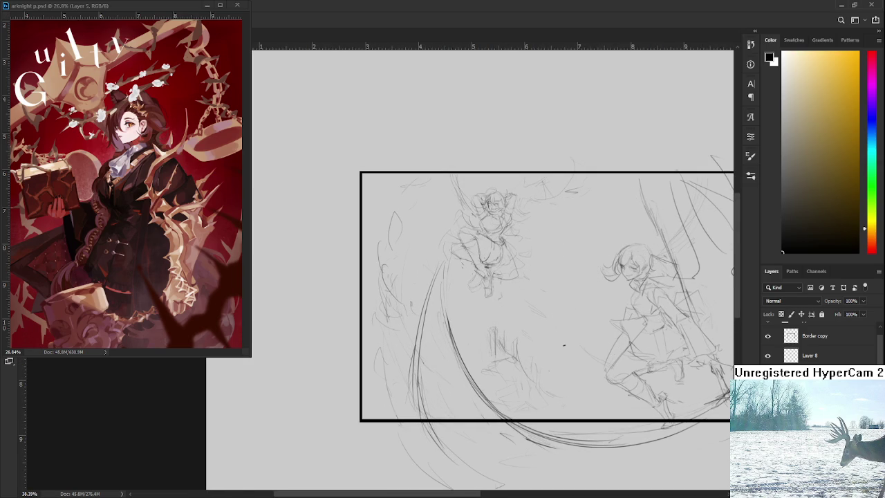
key("ctrl+shift+z")
key("ctrl+shift+z")
key("ctrl+t")
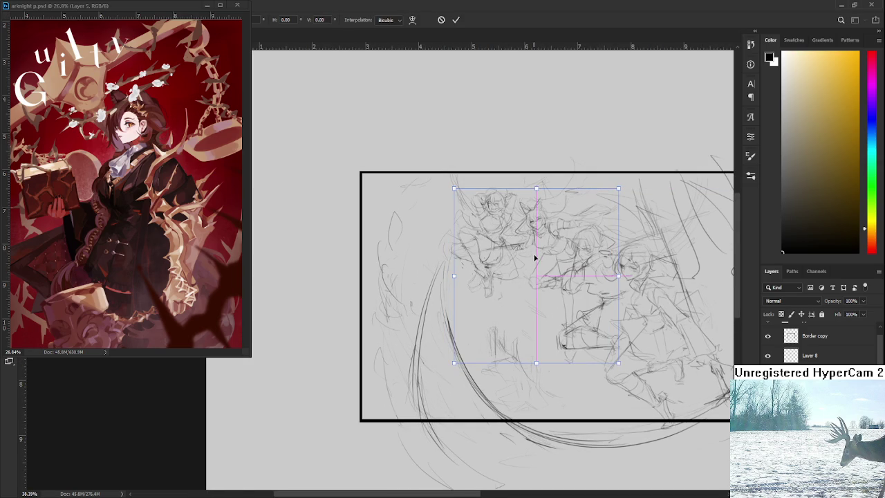
left_click_drag(535, 258, 548, 262)
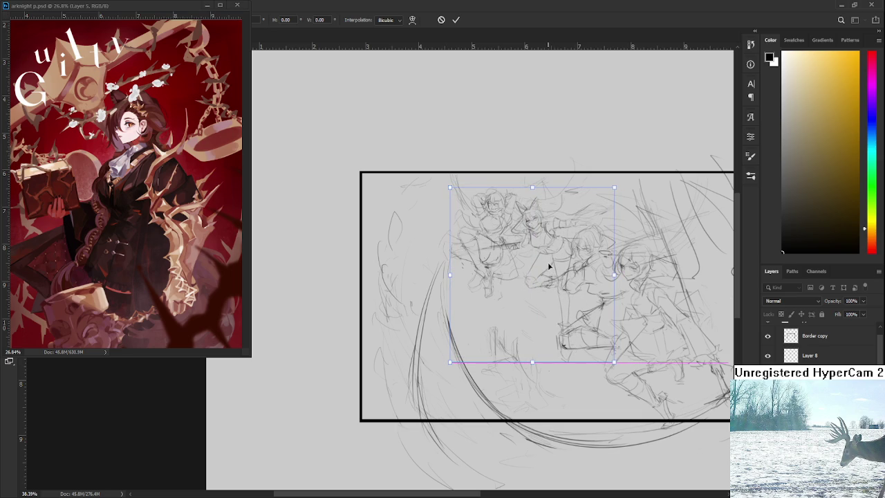
key("Return")
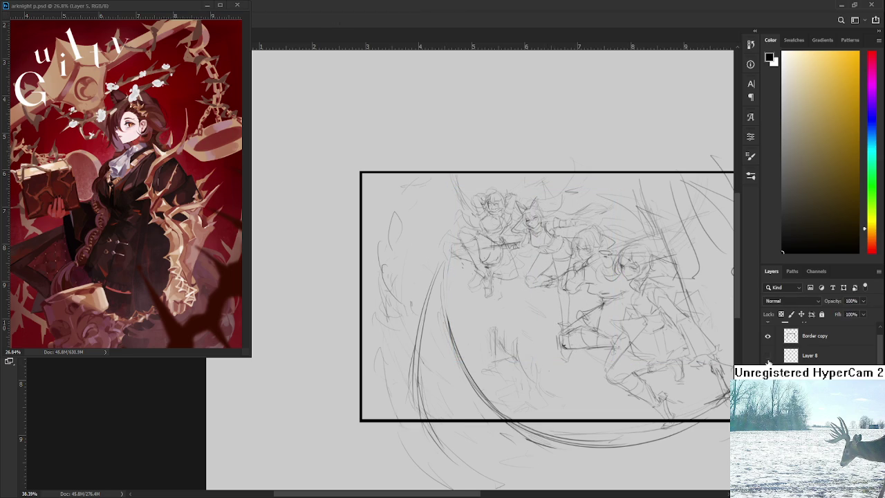
Step: Move the right-hand figures' strokes up and left with Free Transform
key("ctrl+t")
left_click_drag(629, 349, 600, 320)
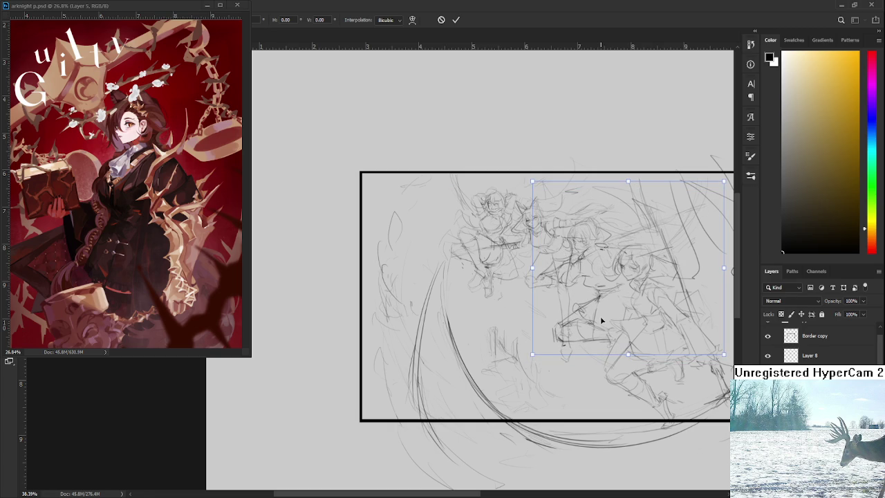
key("Return")
scroll(650, 365, "up", 1)
scroll(626, 362, "up", 1)
left_click_drag(625, 362, 643, 358)
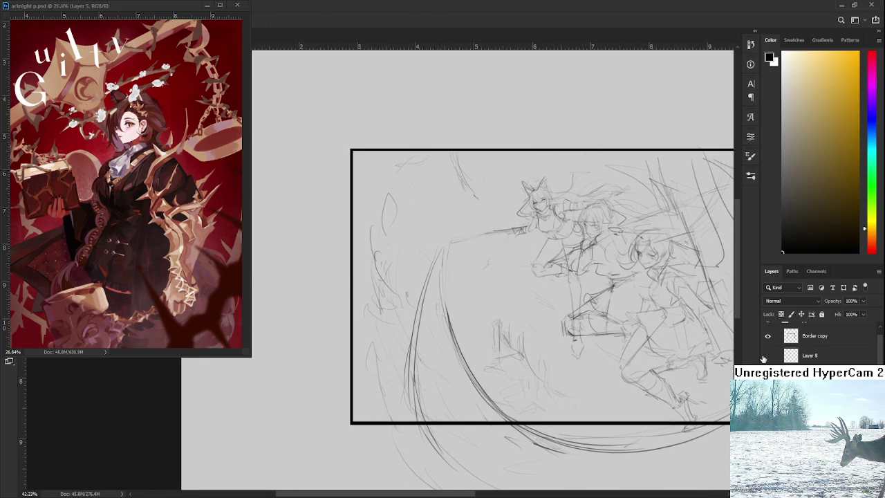
Step: Select Layer 8 and begin scaling its leftmost figure group down proportionally
left_click(796, 357)
key("ctrl+t")
left_click_drag(436, 216, 441, 217)
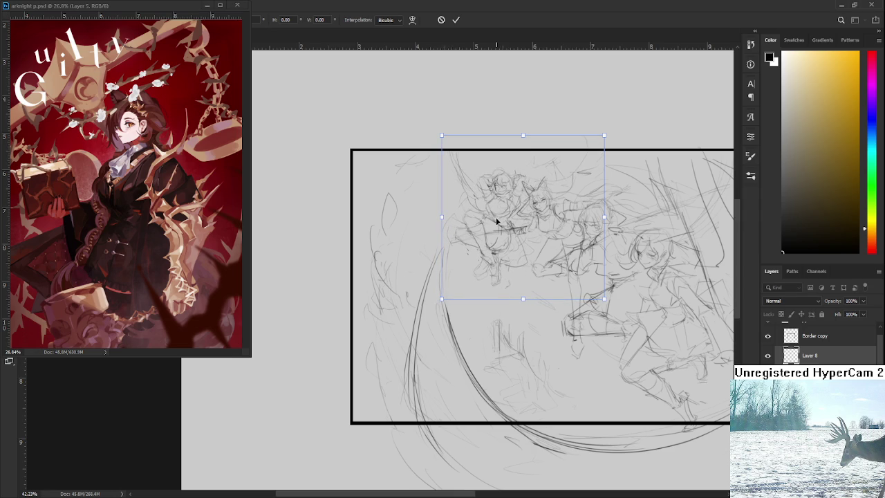
Step: Commit the smaller leftmost figure group and zoom in and out to review the composition
key("Return")
scroll(577, 157, "down", 3)
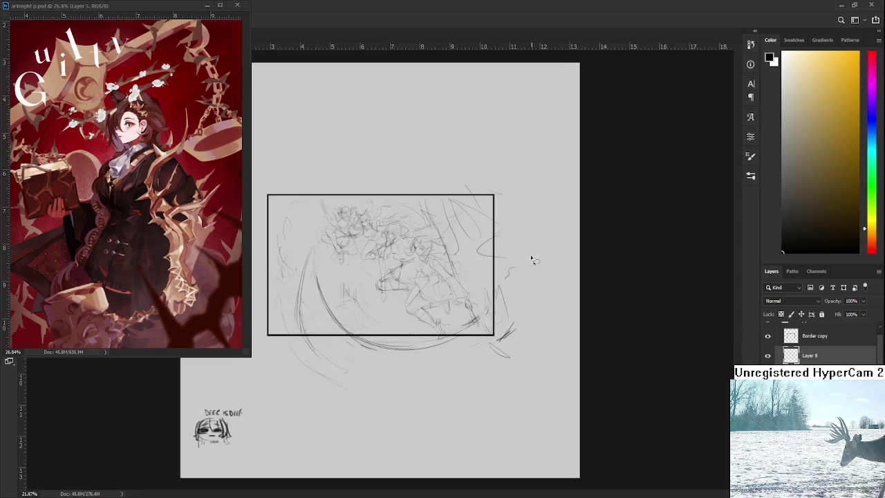
scroll(558, 219, "up", 2)
scroll(530, 316, "up", 1)
scroll(631, 354, "up", 2)
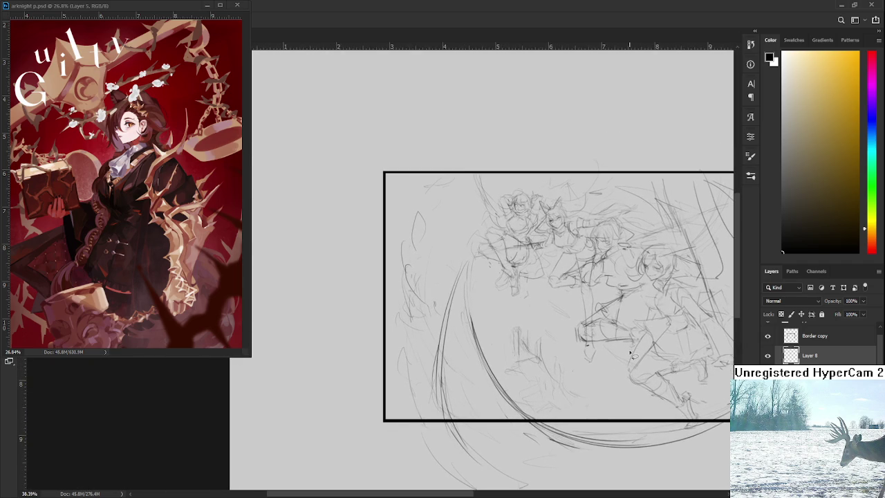
scroll(630, 354, "down", 1)
scroll(554, 322, "down", 1)
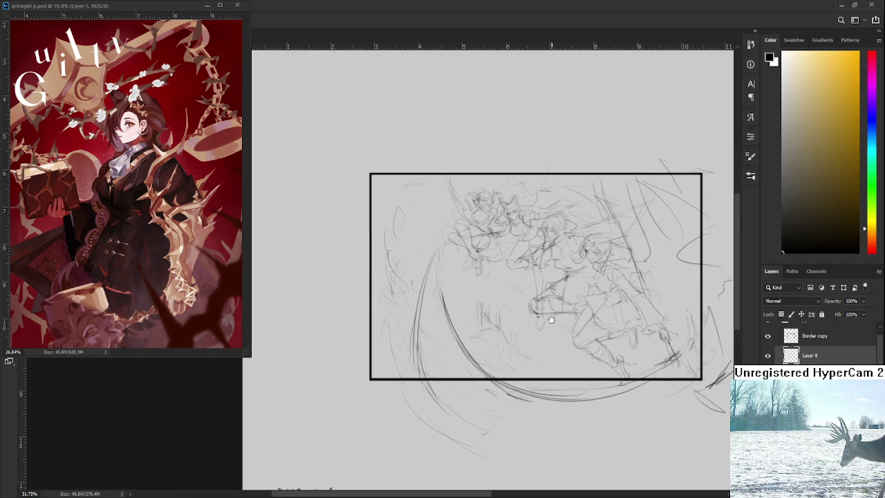
scroll(567, 356, "up", 1)
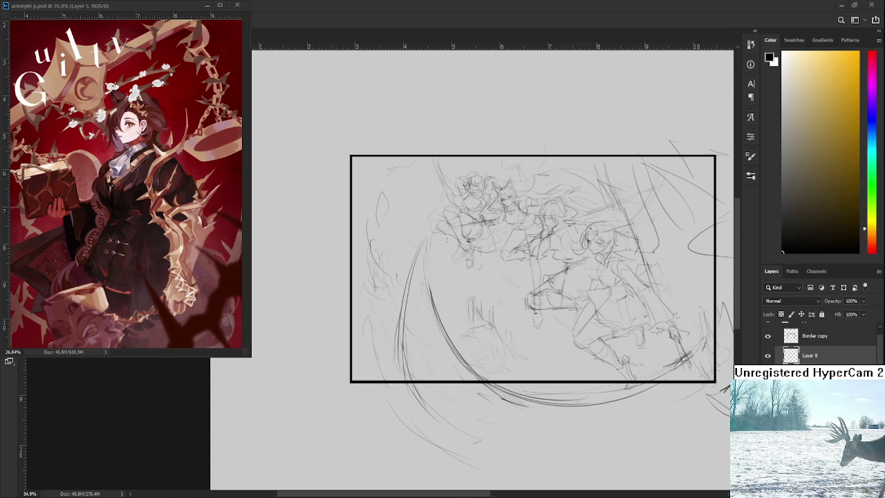
scroll(320, 398, "up", 2)
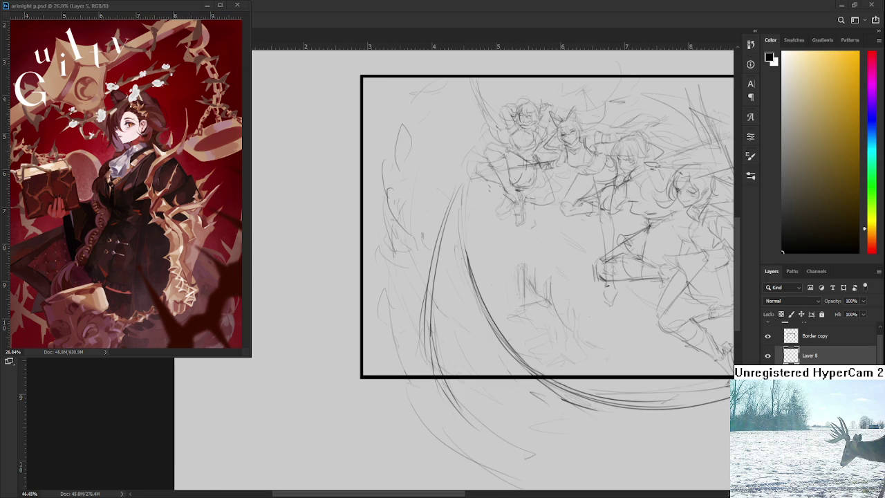
scroll(631, 315, "down", 2)
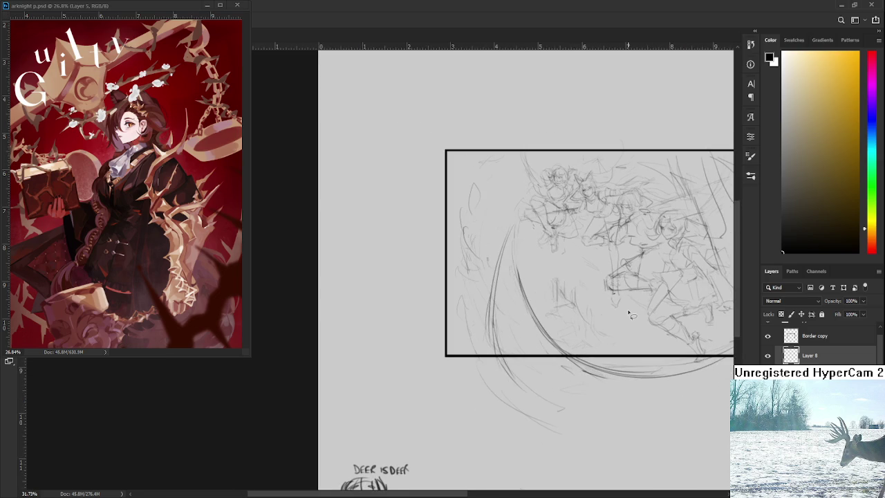
scroll(630, 314, "up", 1)
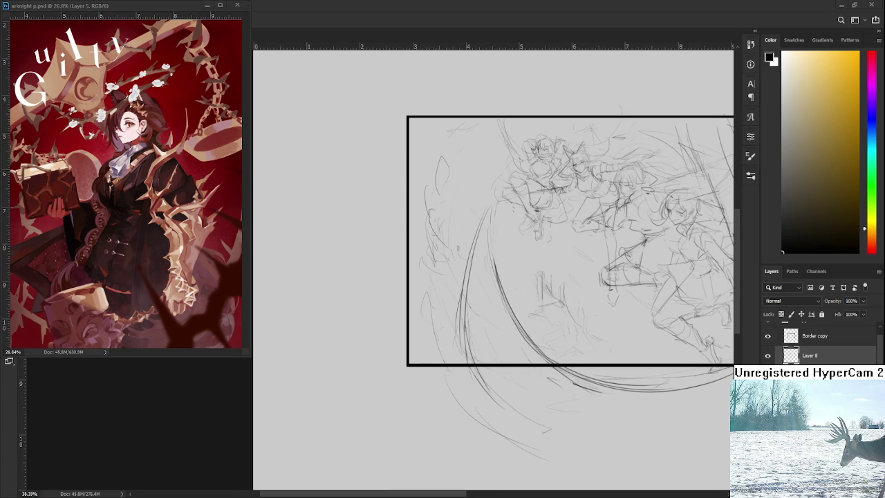
Step: Erase faint stray strokes below the leaping figures
mouse_move(644, 206)
left_mouse_down()
mouse_move(569, 274)
mouse_move(601, 269)
left_mouse_up()
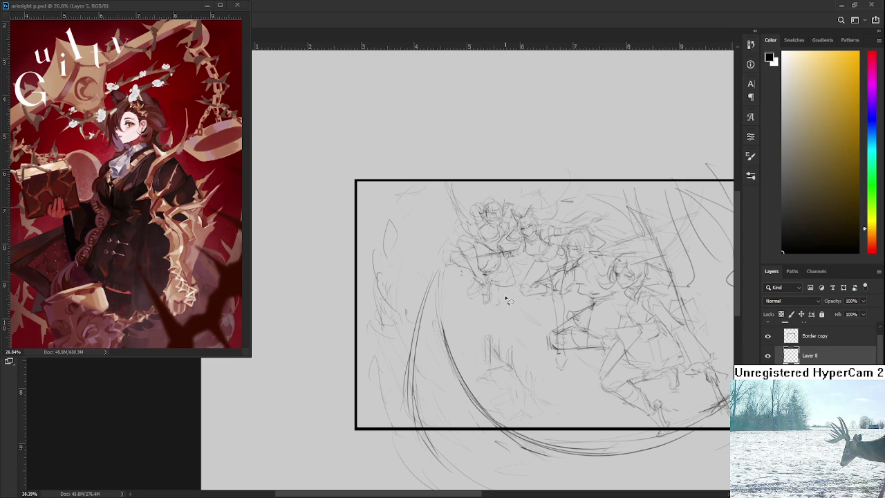
key("e")
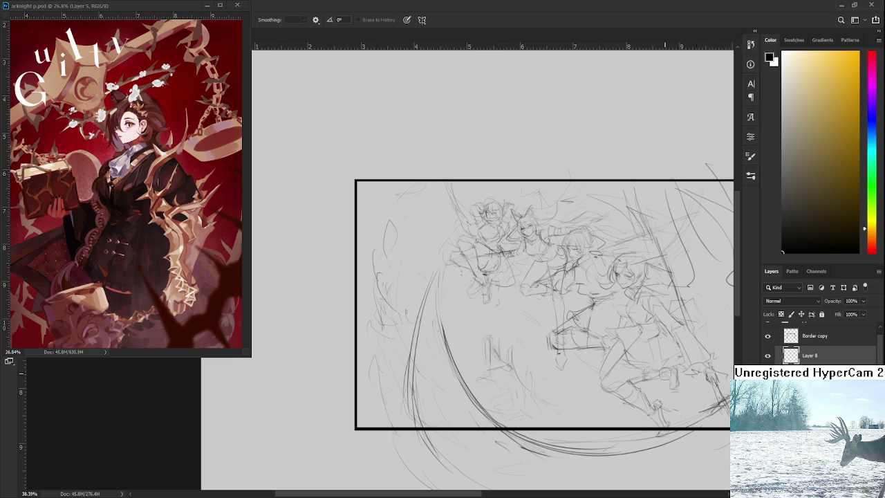
left_click_drag(484, 337, 499, 350)
Step: Try a short vertical stroke and a faint horizontal line across the lower sketch, undoing each
key("b")
left_click_drag(530, 390, 534, 432)
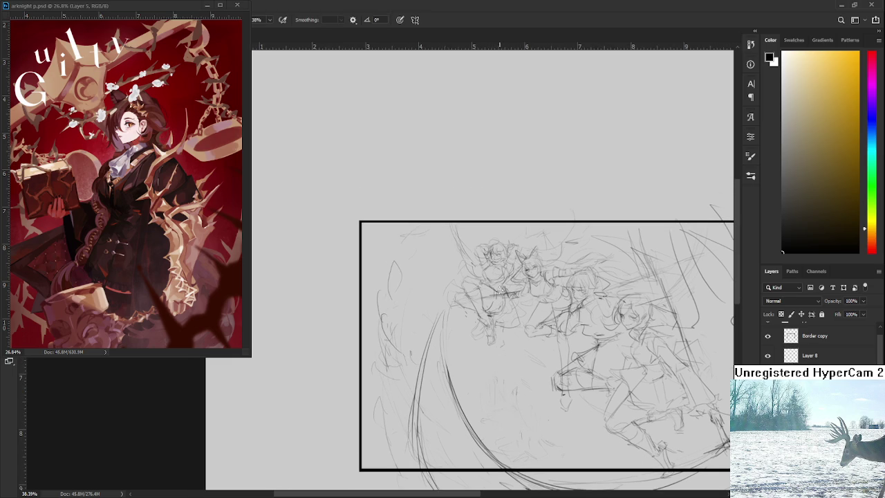
left_click_drag(459, 248, 466, 293)
key("ctrl+z")
left_click_drag(450, 363, 527, 362)
key("ctrl+z")
key("ctrl+z")
Step: Pan the view up and left to study the framed sketch of four leaping figures
left_click_drag(551, 389, 396, 348)
scroll(398, 348, "down", 2)
left_click_drag(358, 298, 413, 286)
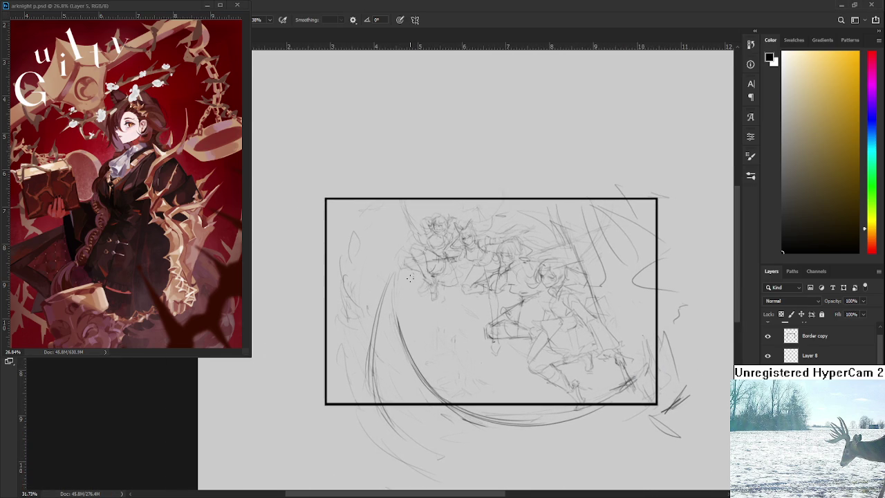
left_click_drag(468, 280, 516, 280)
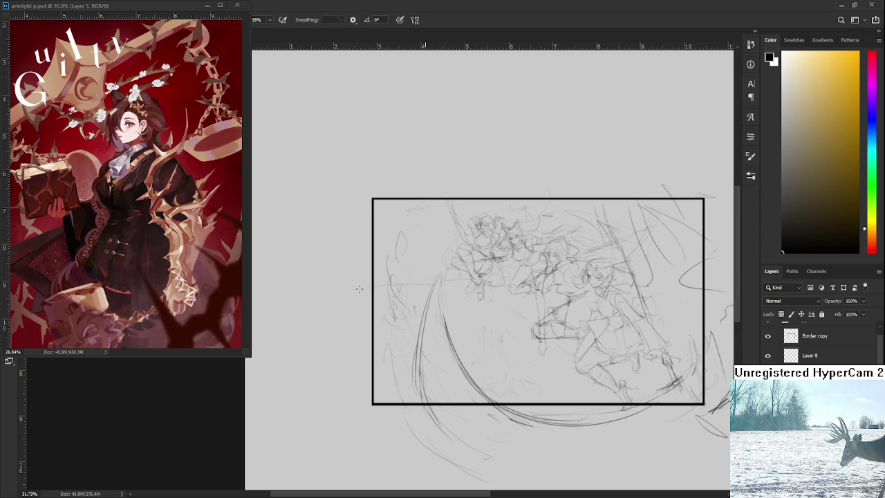
scroll(450, 276, "down", 1)
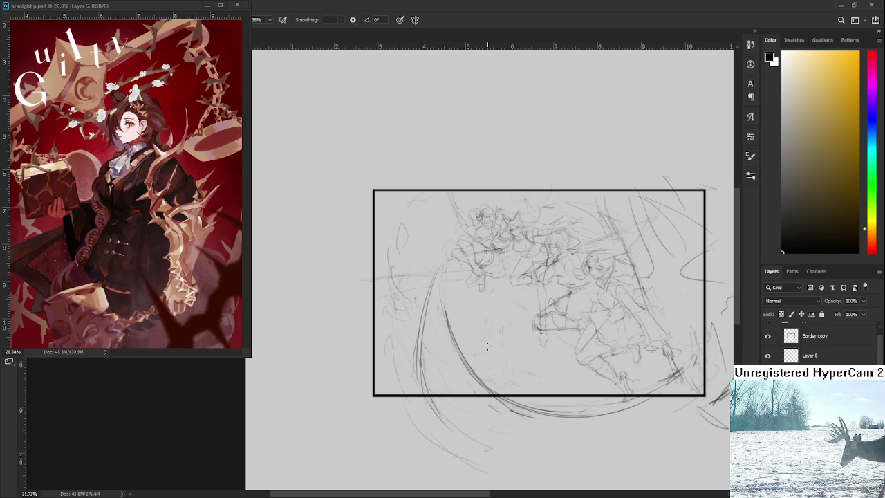
scroll(489, 344, "up", 6)
scroll(489, 344, "right", 3)
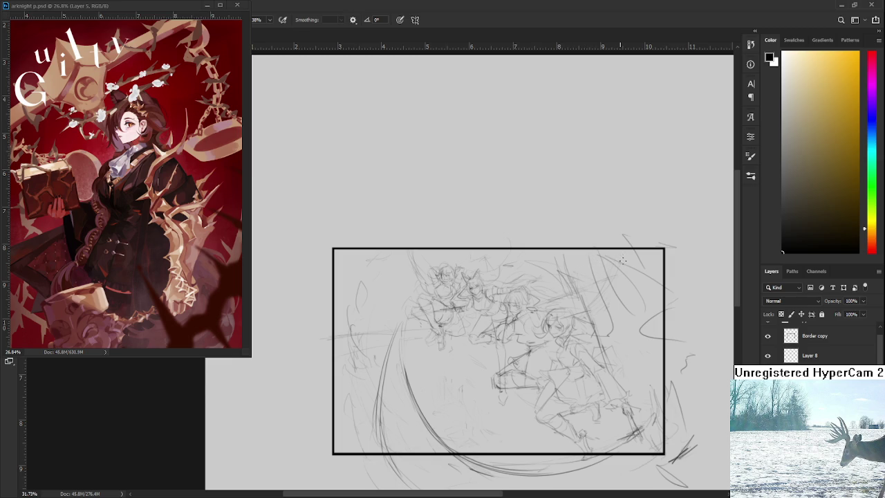
left_click_drag(626, 258, 602, 247)
key("e")
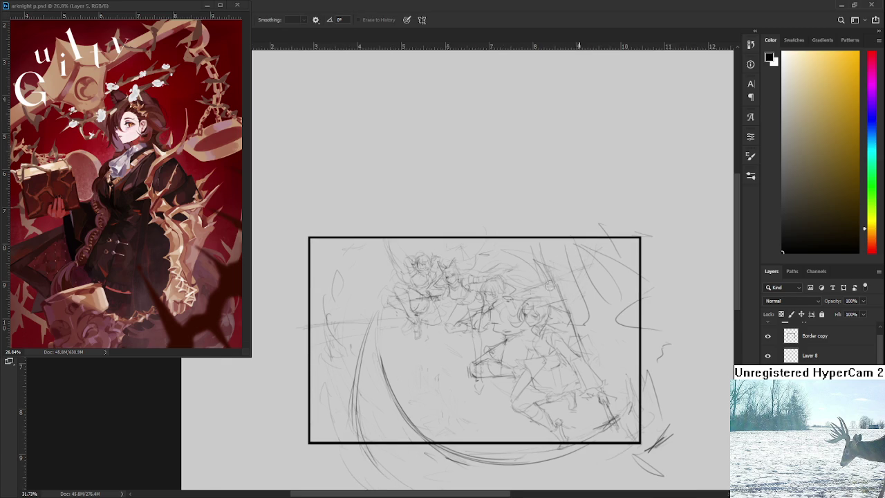
key("b")
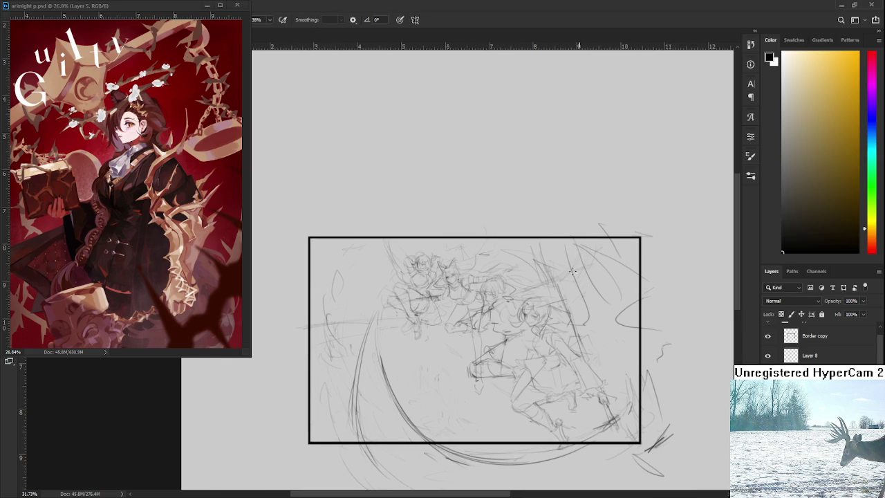
left_click_drag(574, 270, 581, 229)
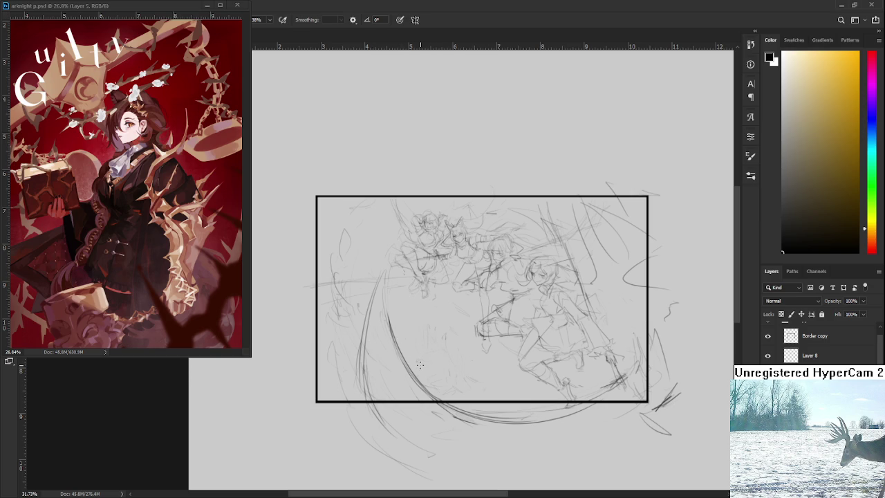
scroll(420, 365, "up", 2)
scroll(420, 365, "down", 1)
scroll(420, 365, "down", 1)
scroll(420, 365, "up", 2)
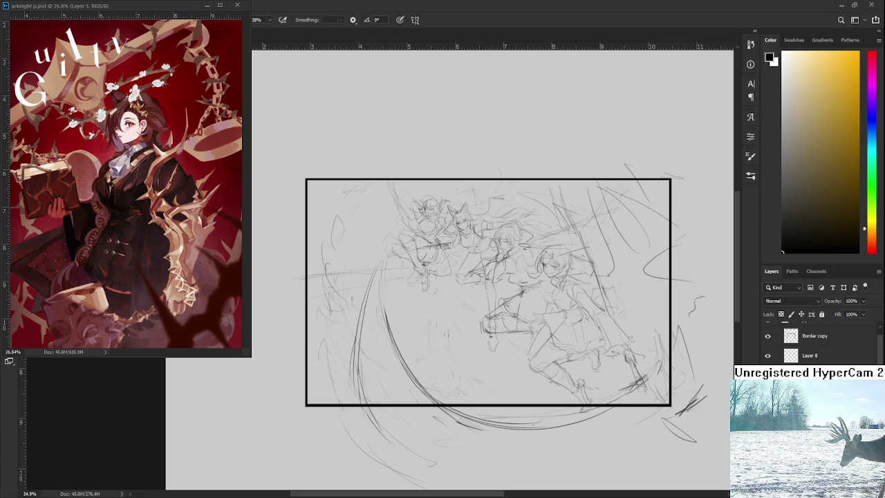
scroll(519, 380, "up", 1)
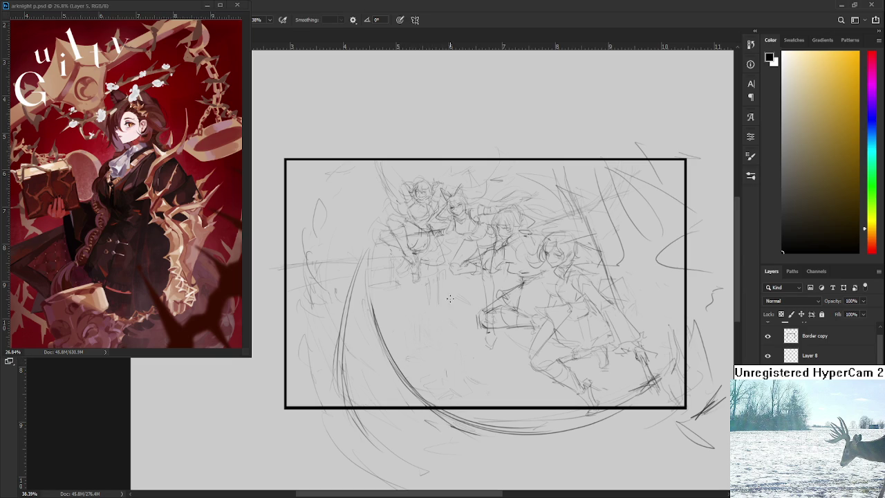
Step: Undo the stray vertical stroke, add short pencil marks to the figures and frame bottom, then zoom to check
key("ctrl+z")
left_click_drag(539, 398, 494, 411)
left_click_drag(415, 319, 394, 324)
left_click_drag(390, 289, 371, 289)
scroll(504, 328, "down", 2)
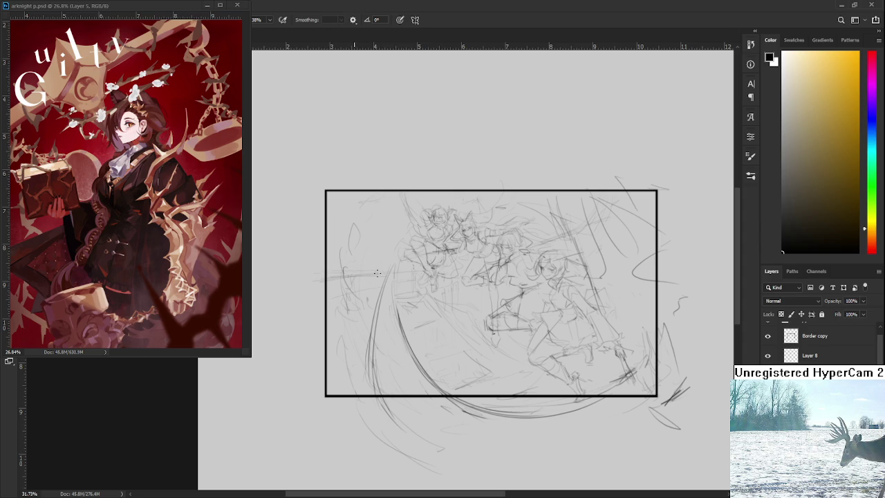
scroll(532, 271, "up", 4)
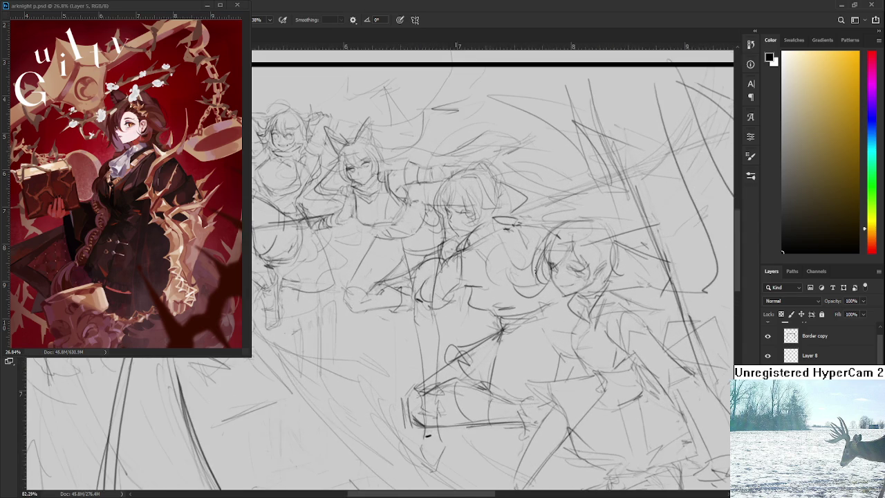
scroll(532, 271, "down", 2)
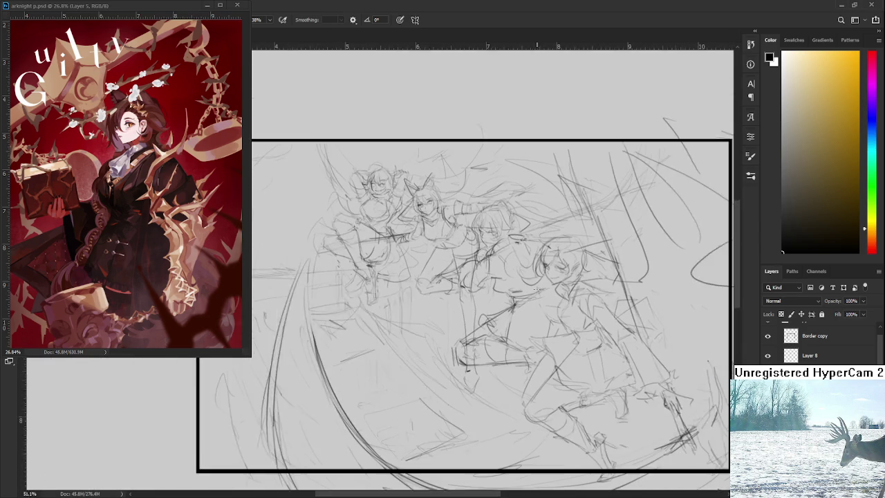
scroll(823, 342, "up", 1)
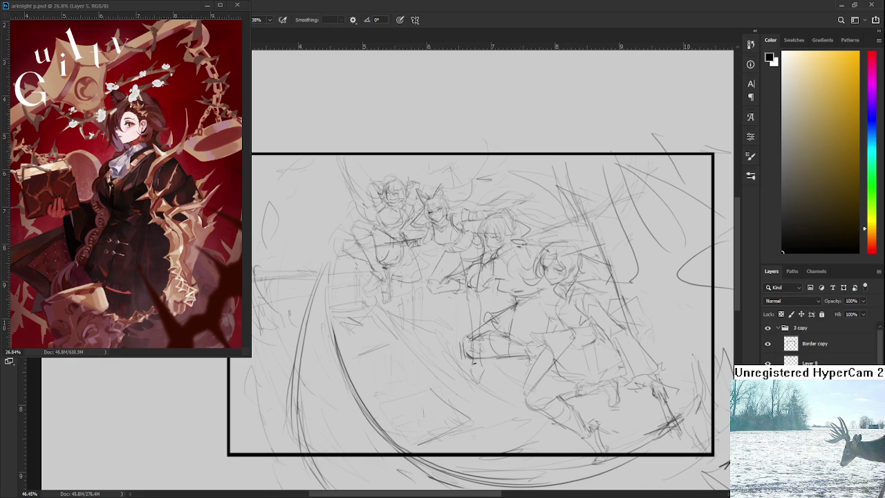
Step: Compare with the sketch layer hidden and shown, then delete the three left figures, keeping the rightmost
left_click(768, 363)
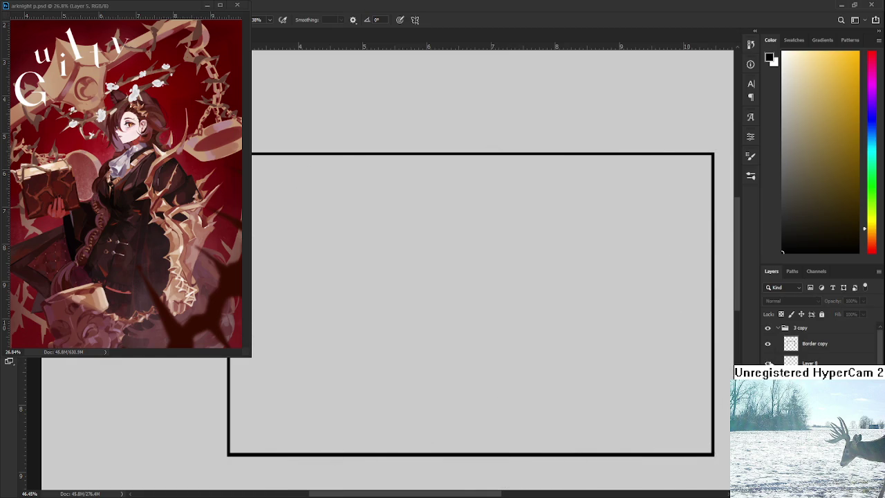
left_click(768, 363)
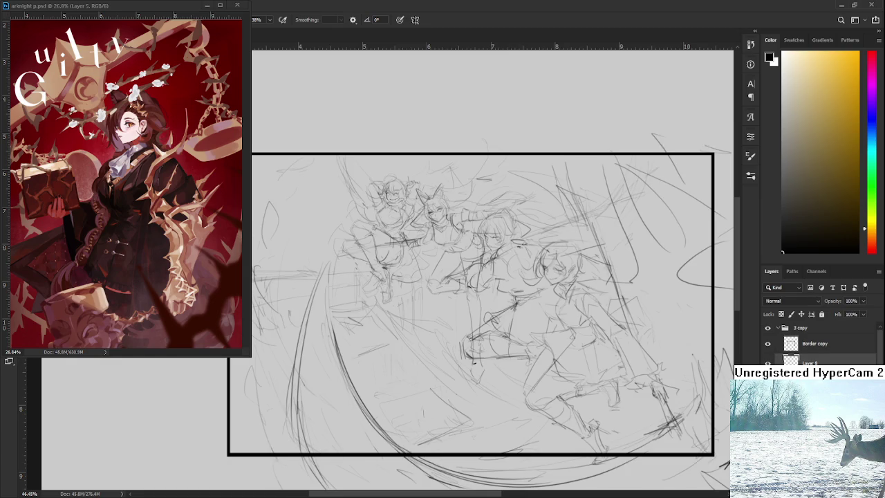
left_click(768, 363)
left_click(767, 363)
left_click(768, 364)
left_click(767, 363)
key("Delete")
key("ctrl+z")
key("ctrl+z")
key("ctrl+z")
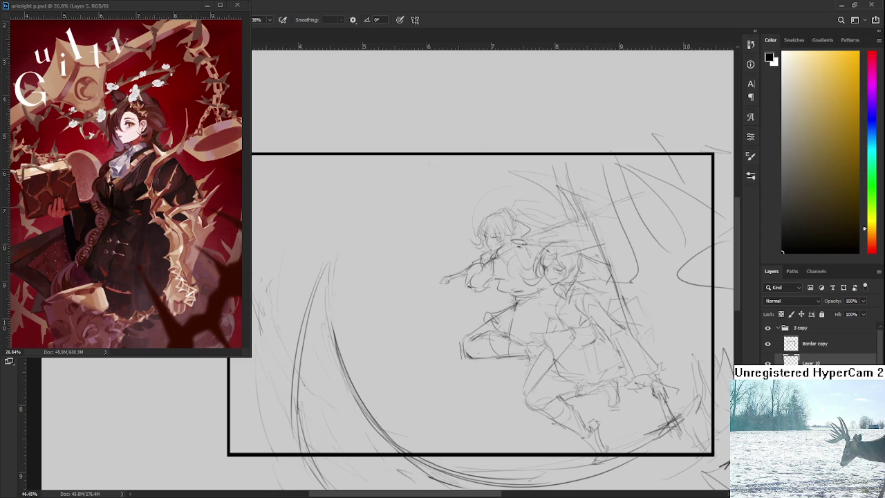
key("ctrl+z")
key("ctrl+z")
key("ctrl+shift+z")
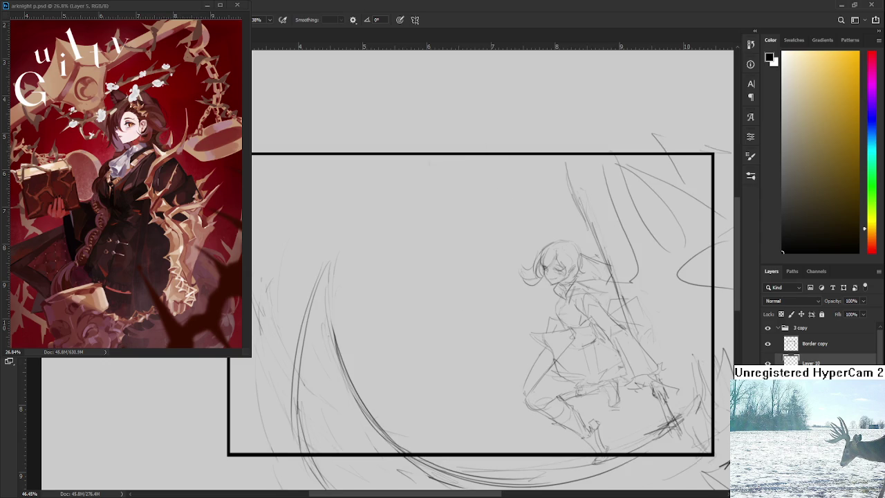
Step: Lower the sketch layer's opacity to fade its lines, trying 30 then settling on 48
left_click(857, 301)
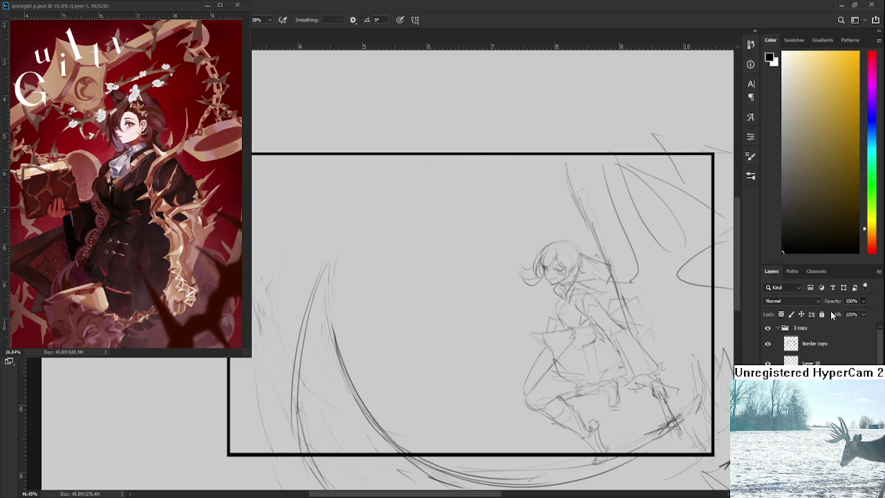
type("30")
key("Return")
type("48")
key("Return")
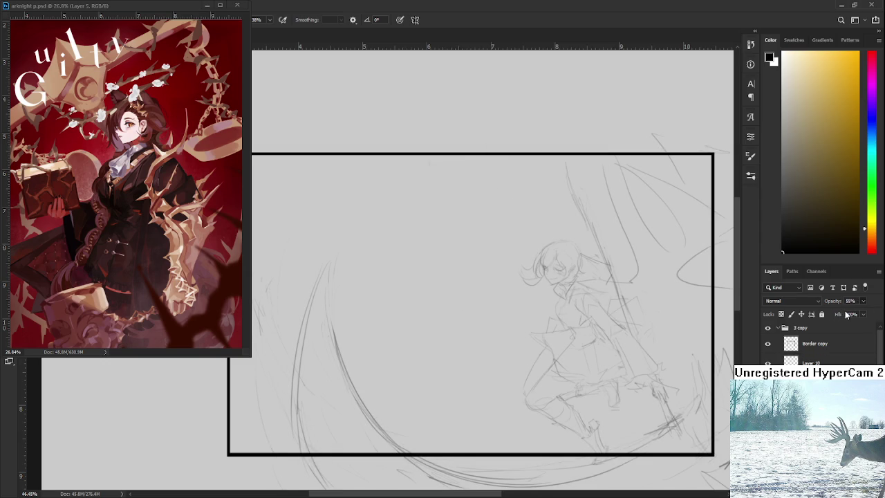
Step: Zoom in on the remaining figure's face and make Layer 10 the active drawing layer
scroll(564, 271, "up", 5)
scroll(563, 272, "down", 3)
scroll(554, 243, "down", 2)
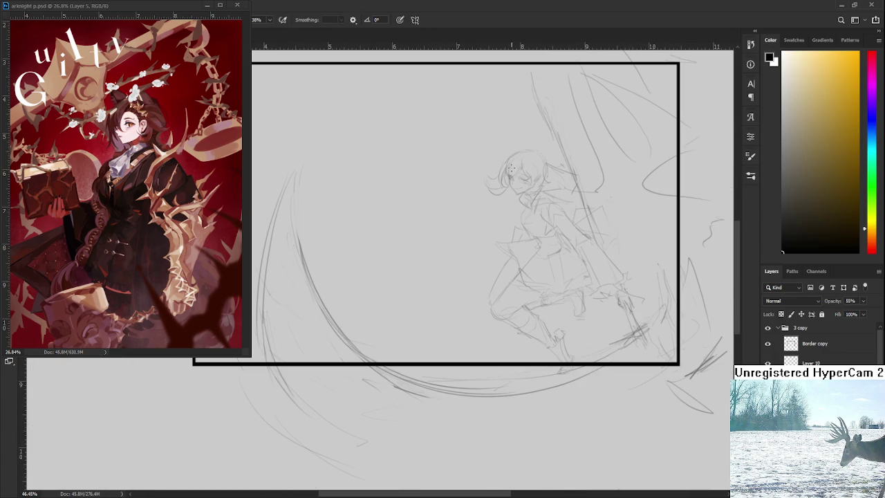
scroll(513, 168, "up", 2)
scroll(484, 207, "up", 2)
scroll(442, 263, "up", 1)
scroll(429, 287, "down", 1)
scroll(428, 289, "down", 1)
scroll(427, 292, "down", 1)
scroll(426, 295, "down", 1)
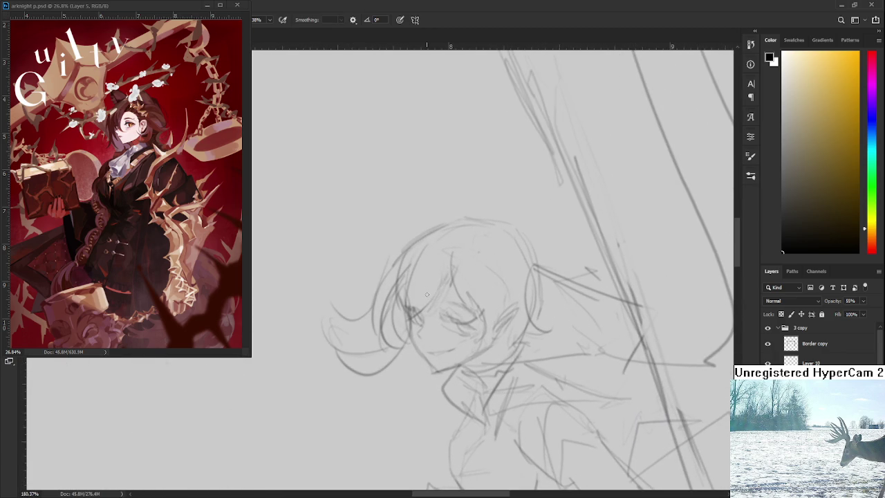
scroll(427, 294, "down", 1)
scroll(412, 297, "down", 1)
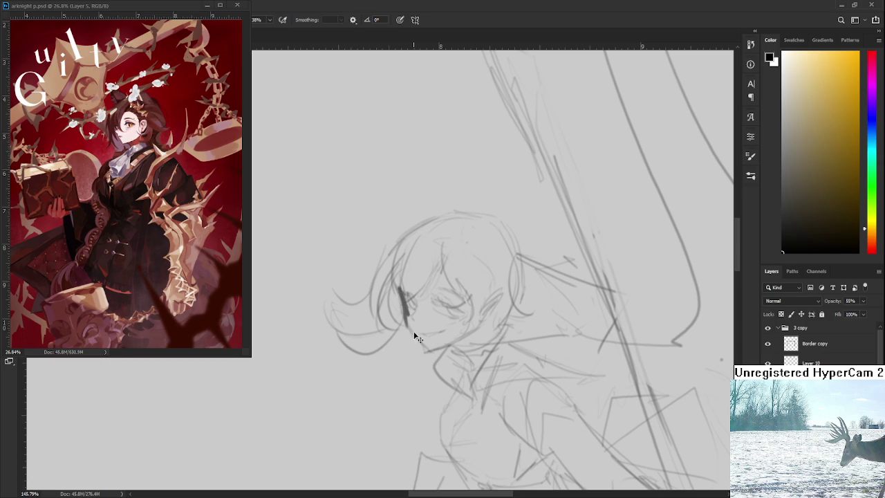
left_click(806, 360)
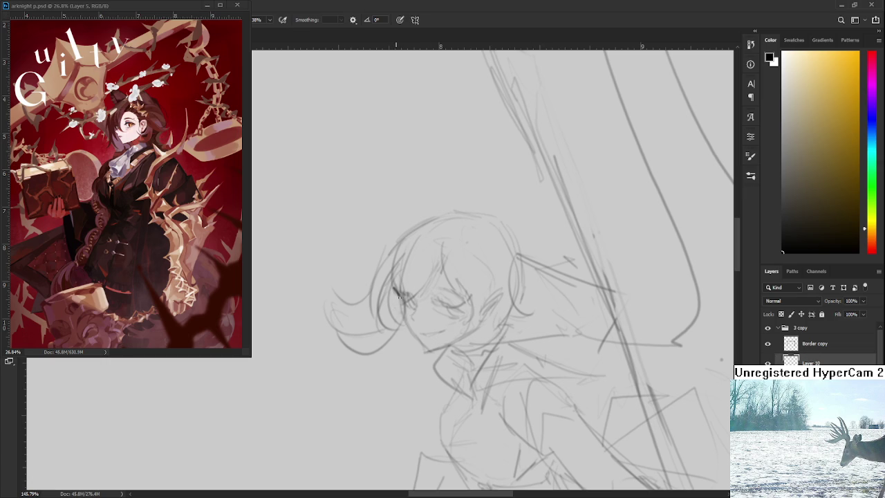
Step: Sketch short strokes beside the face and try a dark stroke down its side, undoing the attempts
left_click_drag(405, 299, 406, 314)
scroll(341, 285, "up", 2)
scroll(341, 284, "up", 2)
scroll(341, 285, "up", 2)
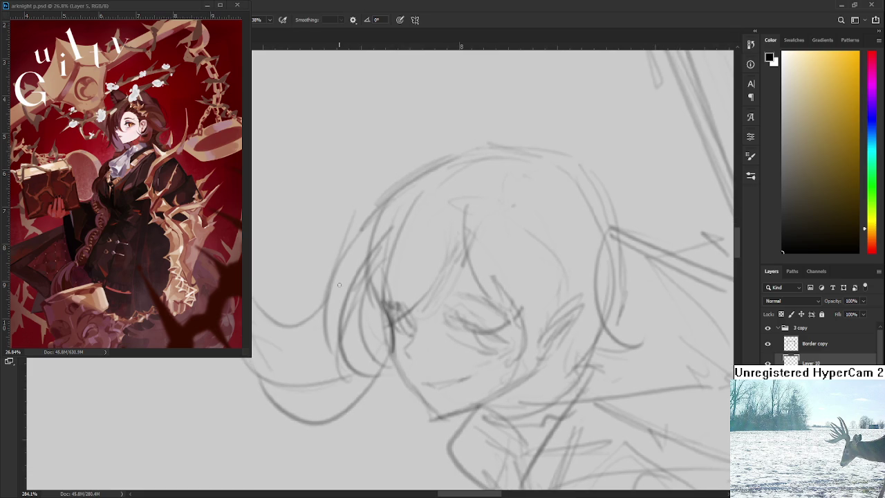
mouse_move(377, 312)
left_mouse_down()
mouse_move(392, 355)
mouse_move(381, 311)
mouse_move(423, 379)
left_mouse_up()
key("ctrl+z")
key("ctrl+z")
left_click_drag(377, 304, 421, 374)
key("ctrl+z")
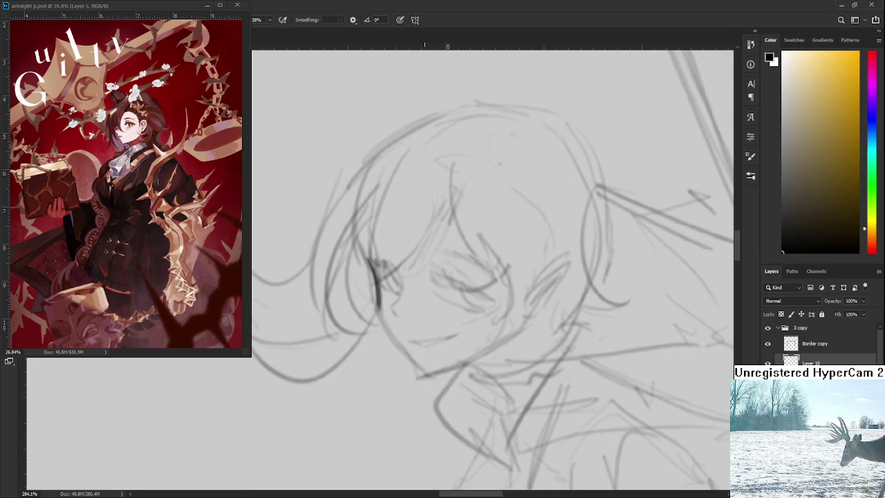
scroll(624, 370, "down", 3)
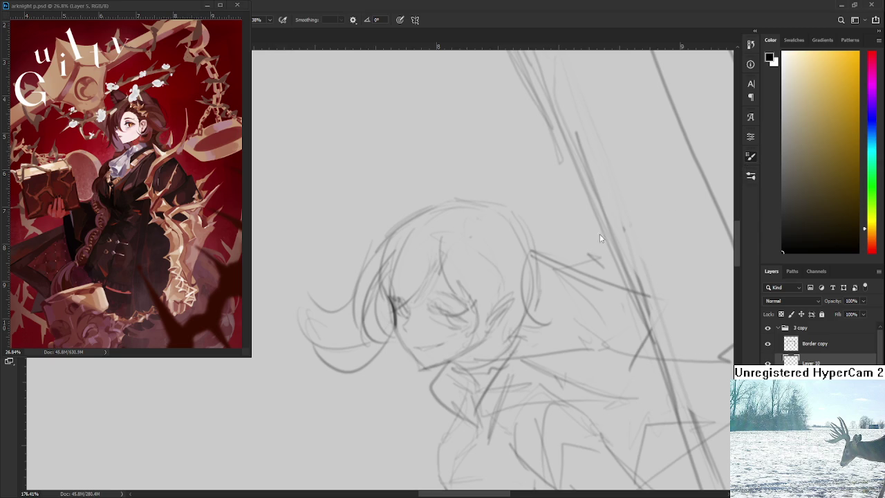
scroll(353, 312, "up", 2)
scroll(354, 312, "up", 2)
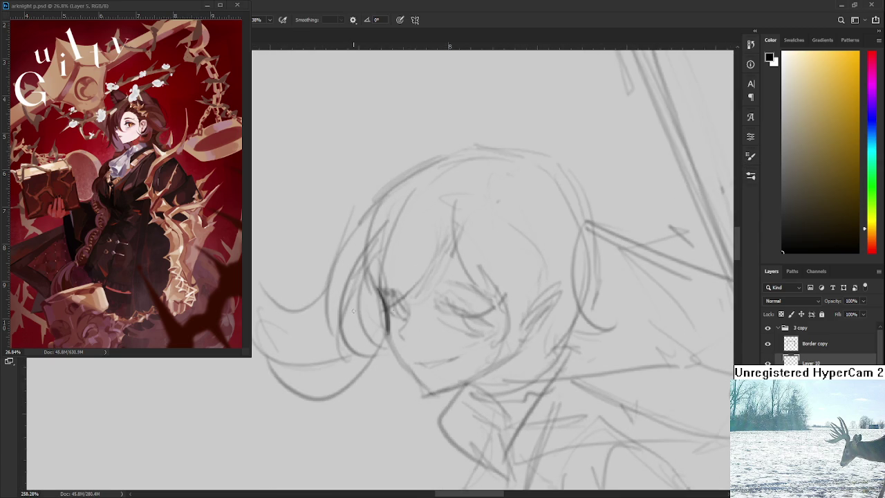
Step: Redraw the hair strand beside the face and lighten part of it with the Eraser
left_click_drag(379, 287, 387, 330)
key("e")
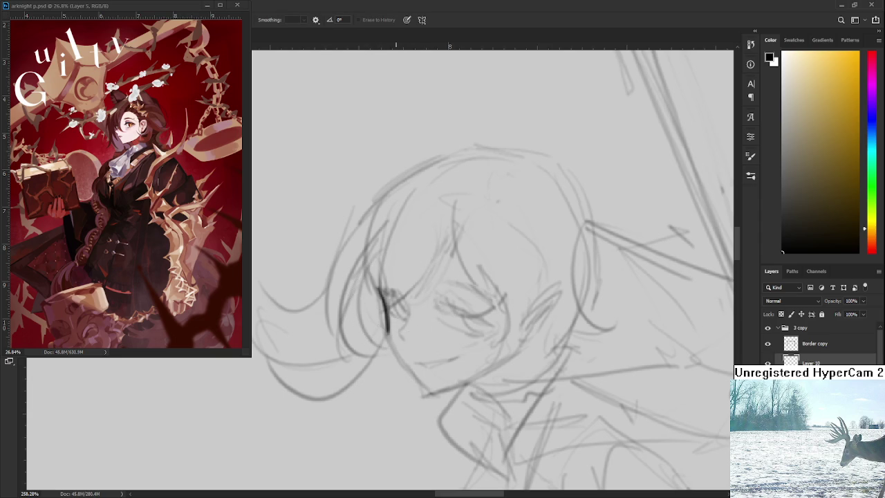
left_click_drag(391, 315, 398, 345)
scroll(395, 310, "down", 2)
key("b")
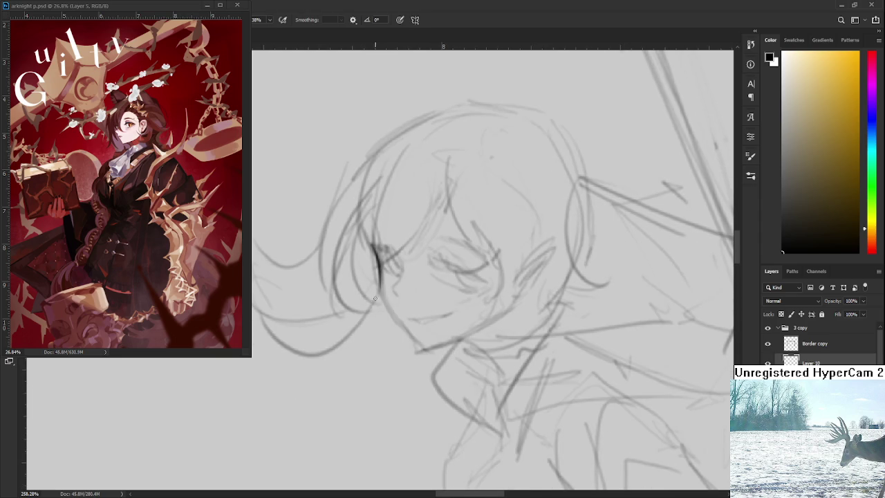
Step: Redraw the face edge line and attempt the jawline with undo retries, then zoom out
left_click_drag(377, 263, 415, 342)
key("ctrl+z")
key("ctrl+z")
key("ctrl+z")
left_click_drag(377, 263, 414, 341)
scroll(423, 349, "down", 1)
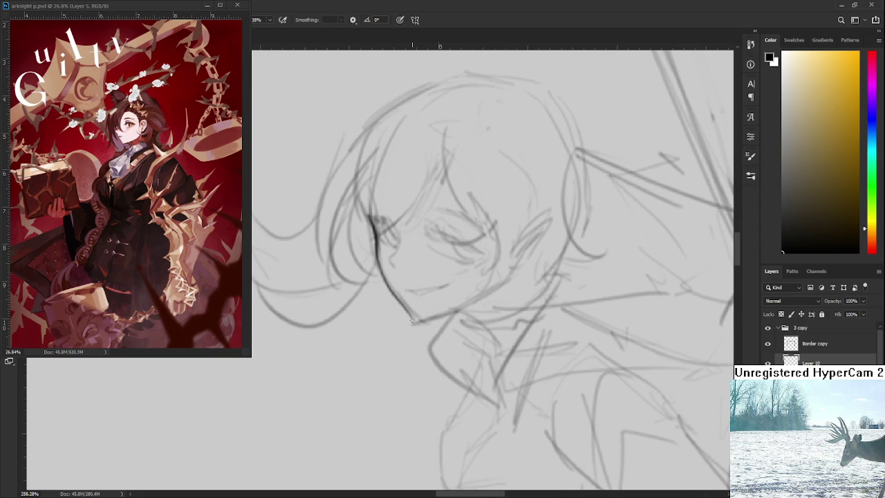
key("ctrl+z")
left_click_drag(415, 321, 489, 288)
key("ctrl+z")
scroll(495, 286, "up", 1)
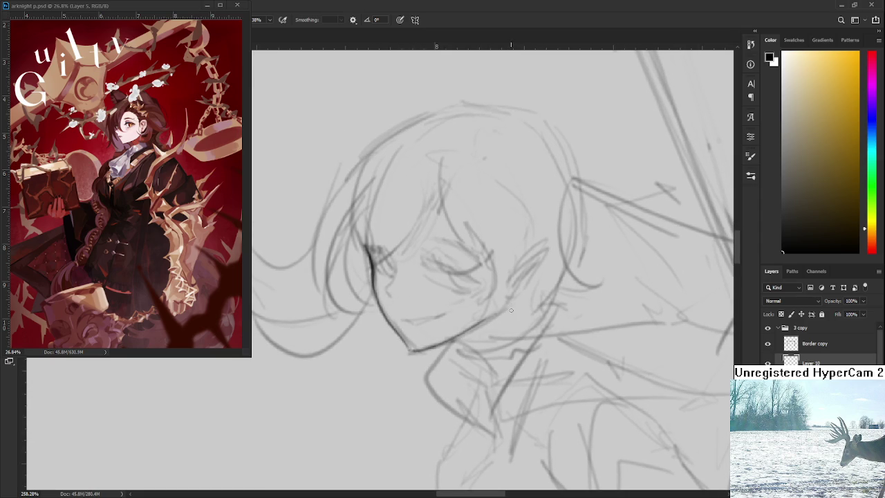
scroll(511, 311, "down", 3)
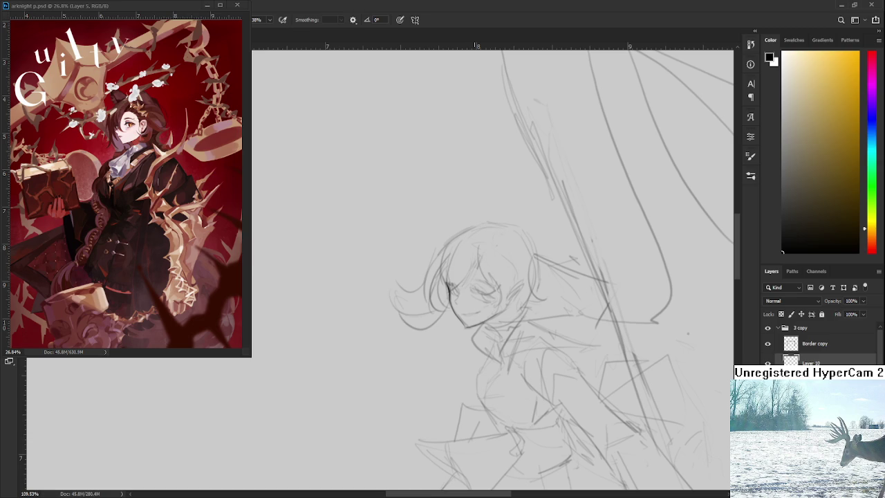
scroll(466, 304, "up", 3)
Step: Zoom in on the face and define the near eye with a lengthened line and short stroke below
scroll(457, 295, "up", 2)
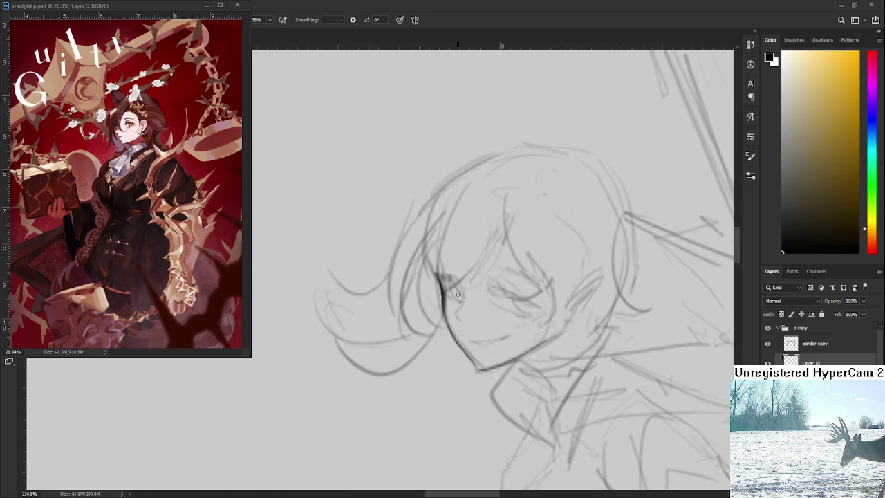
left_click_drag(457, 294, 409, 326)
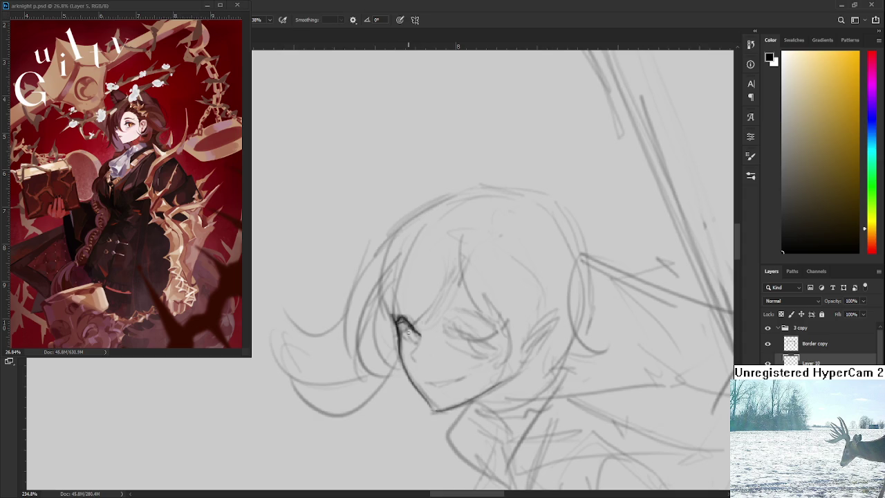
left_click_drag(404, 318, 386, 317)
left_click_drag(417, 344, 405, 330)
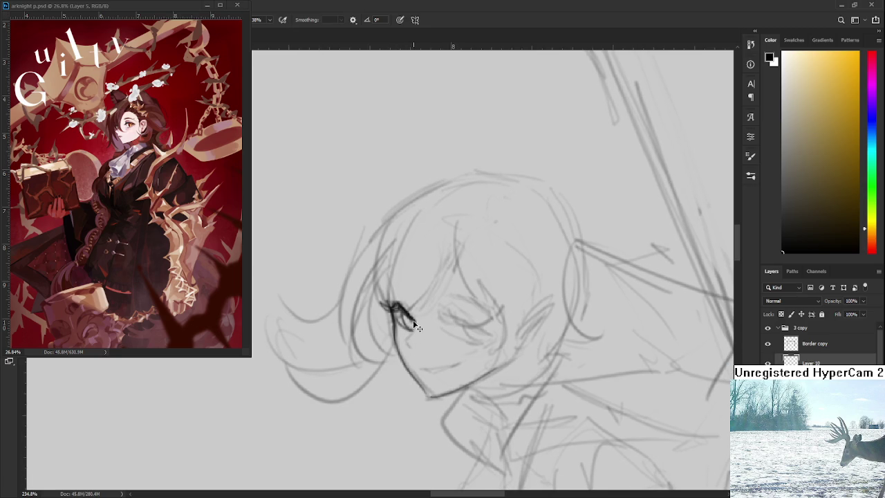
left_click_drag(404, 336, 408, 347)
scroll(406, 332, "up", 1)
left_click_drag(436, 387, 441, 385)
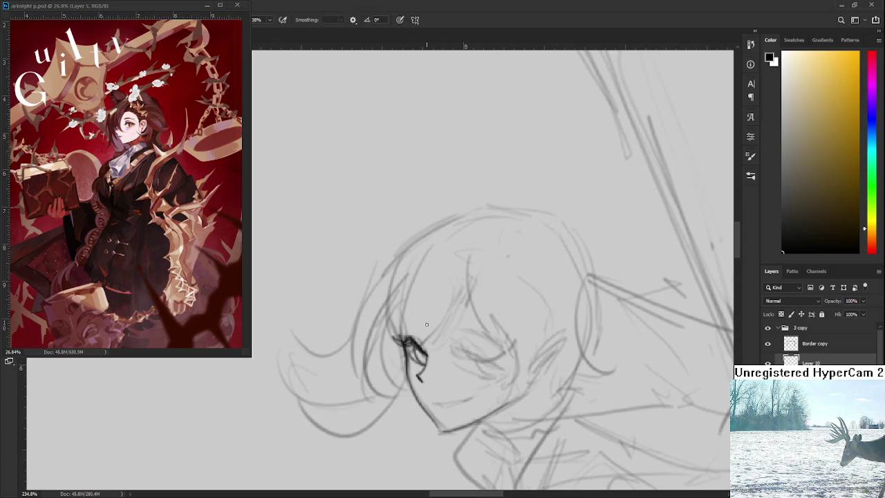
left_click_drag(444, 324, 450, 312)
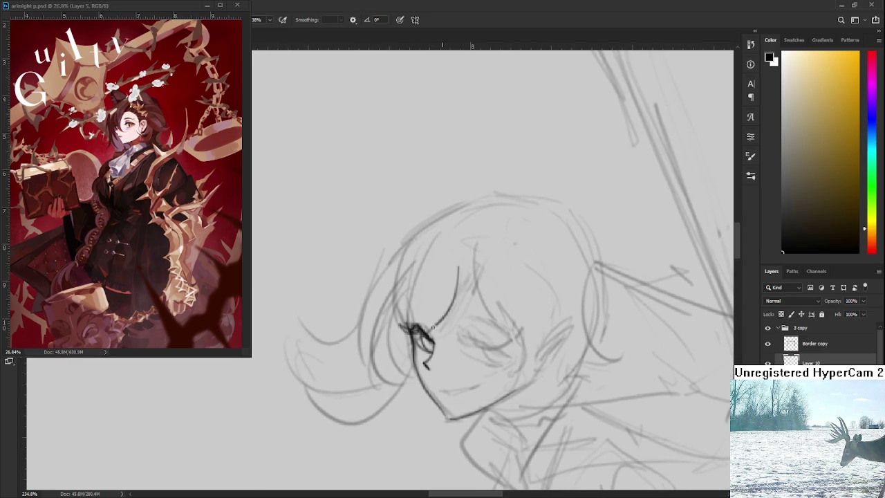
Step: Draw curved bangs strands across the forehead, redoing failed attempts
left_click_drag(460, 268, 417, 326)
left_click_drag(430, 247, 405, 325)
key("ctrl+z")
left_click_drag(462, 261, 443, 336)
mouse_move(479, 275)
left_mouse_down()
mouse_move(456, 278)
mouse_move(451, 313)
mouse_move(463, 300)
left_mouse_up()
key("ctrl+z")
key("ctrl+z")
Step: Add a curved strand down the face's right side and darken the cheek and jaw lines
left_click_drag(455, 261, 491, 343)
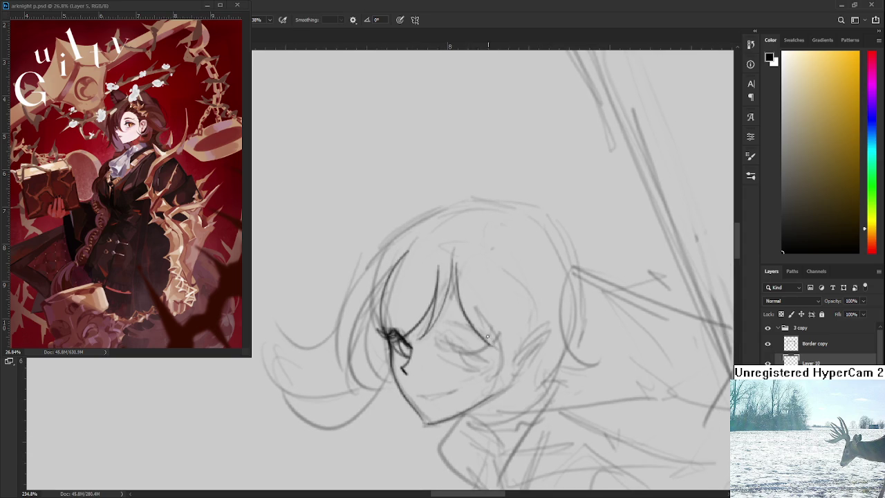
left_click_drag(478, 306, 501, 385)
key("ctrl+z")
mouse_move(492, 353)
left_mouse_down()
mouse_move(493, 326)
mouse_move(477, 359)
mouse_move(509, 324)
mouse_move(468, 351)
mouse_move(506, 365)
mouse_move(521, 353)
left_mouse_up()
key("ctrl+z")
key("e")
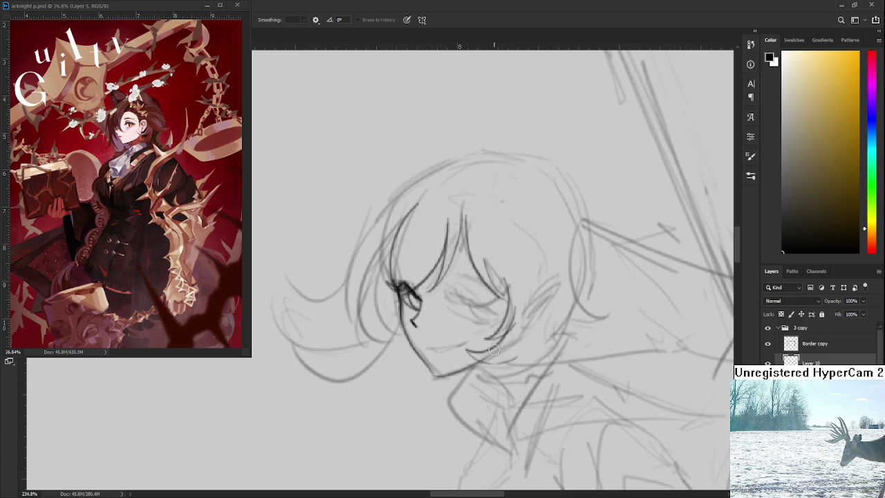
left_click_drag(504, 317, 506, 325)
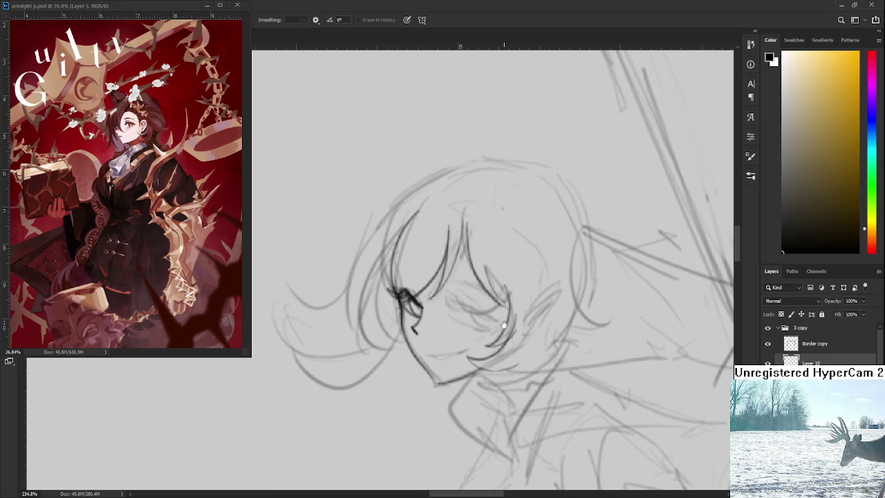
scroll(472, 316, "up", 5)
Step: Draw the second eye's upper lid line with short strokes at each end
key("b")
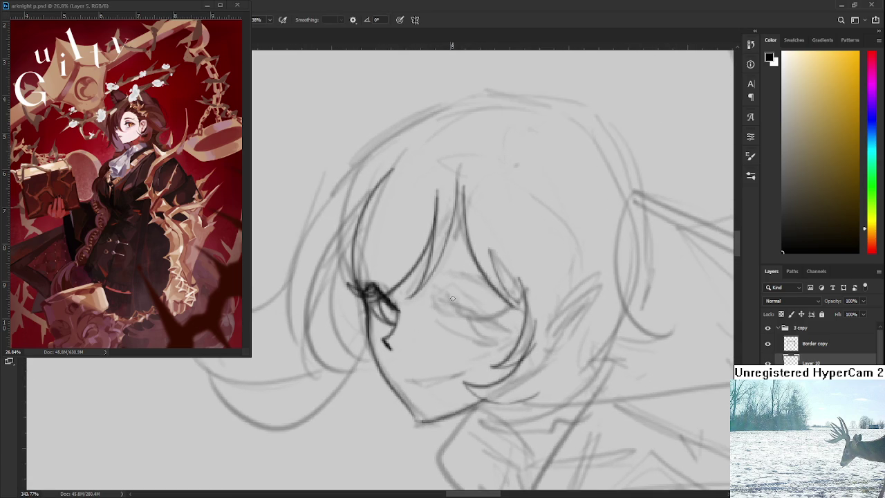
left_click_drag(450, 300, 441, 296)
left_click_drag(443, 298, 512, 328)
left_click_drag(448, 294, 488, 309)
left_click_drag(430, 295, 459, 307)
Step: Add a short under-eye stroke, retrying it several times
mouse_move(447, 324)
left_mouse_down()
mouse_move(466, 337)
mouse_move(507, 334)
left_mouse_up()
key("ctrl+z")
key("ctrl+z")
left_click_drag(442, 323, 487, 339)
key("ctrl+z")
left_click_drag(459, 308, 486, 340)
Step: Draw and darken the iris beneath the upper lid over several retried strokes
key("ctrl+z")
left_click_drag(460, 307, 487, 336)
left_click_drag(474, 320, 487, 338)
key("ctrl+z")
key("ctrl+z")
left_click_drag(463, 306, 484, 336)
key("ctrl+z")
left_click_drag(462, 306, 484, 336)
key("ctrl+z")
left_click_drag(462, 309, 484, 339)
left_click_drag(465, 310, 484, 338)
key("ctrl+z")
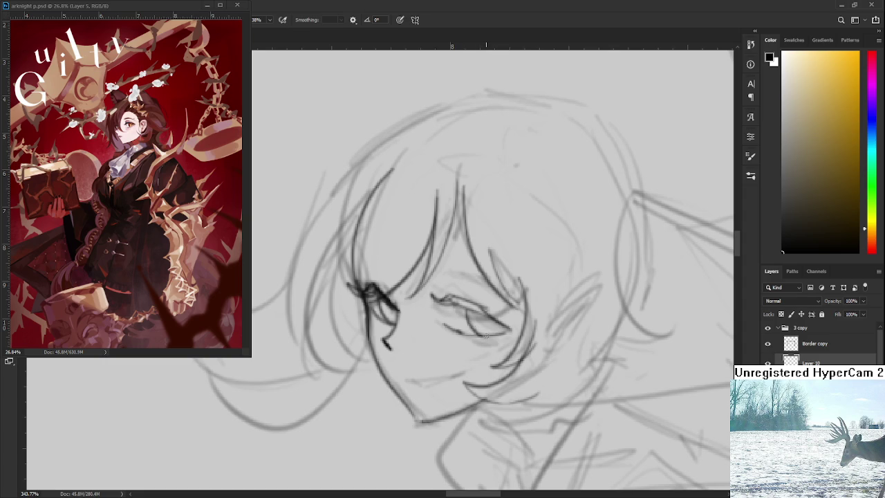
Step: Alternate between Eraser and Brush while checking the eye, ending on the Eraser
key("e")
key("b")
key("e")
key("b")
left_click_drag(493, 330, 499, 319)
key("e")
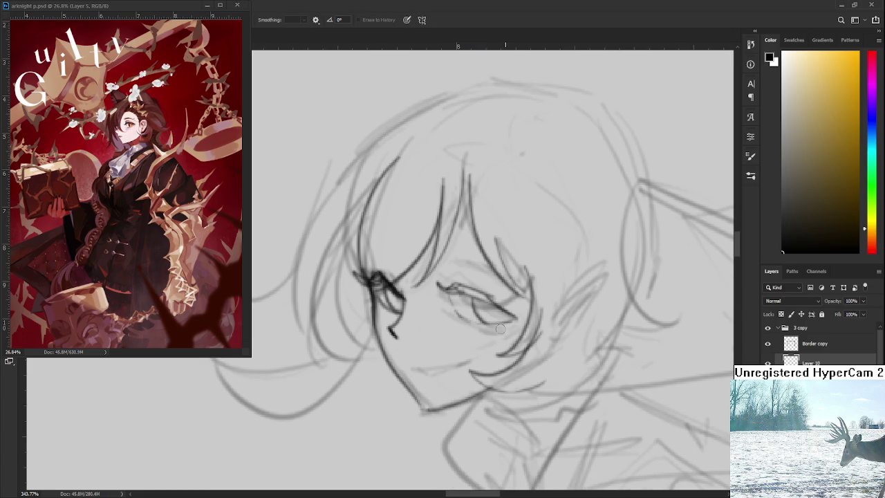
scroll(509, 298, "down", 5)
Step: Recentre the face on the Brush and undo the earlier forehead stroke attempts
scroll(509, 298, "up", 4)
left_click_drag(509, 298, 484, 311)
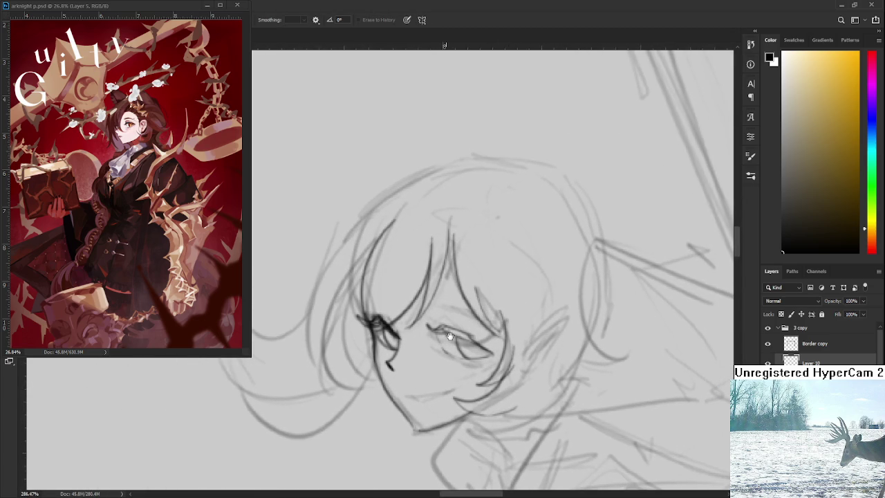
key("b")
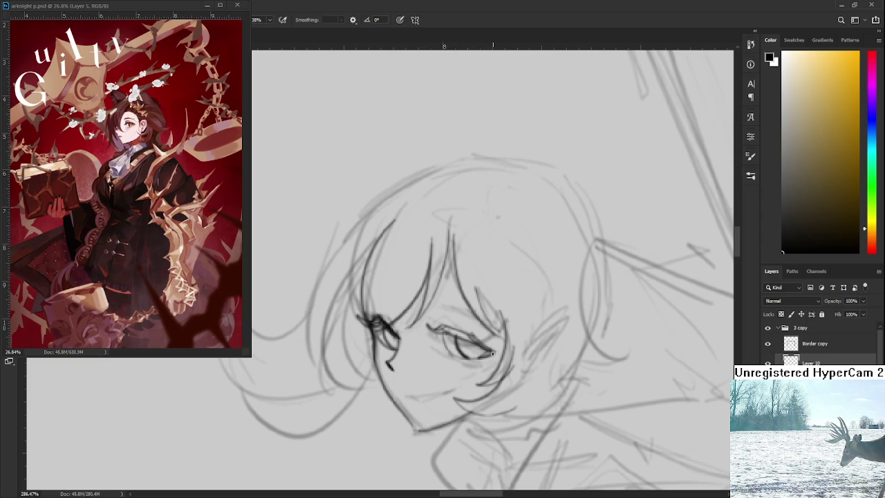
key("e")
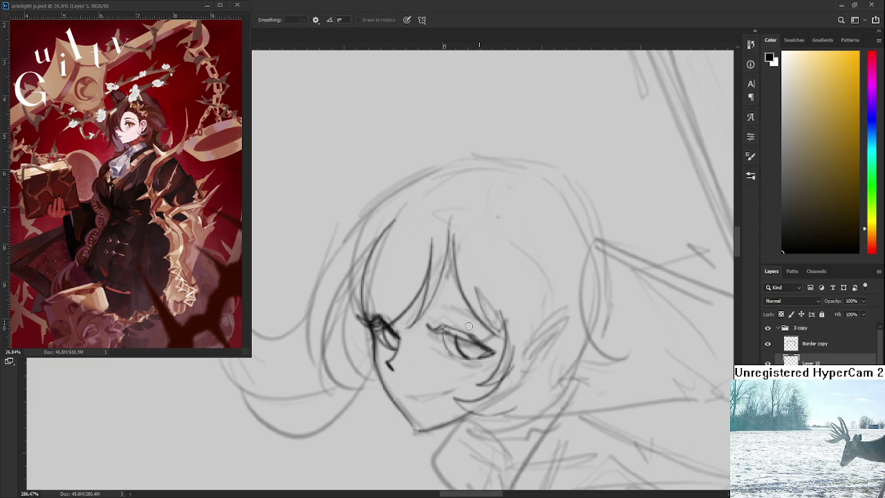
key("b")
left_click_drag(480, 334, 485, 314)
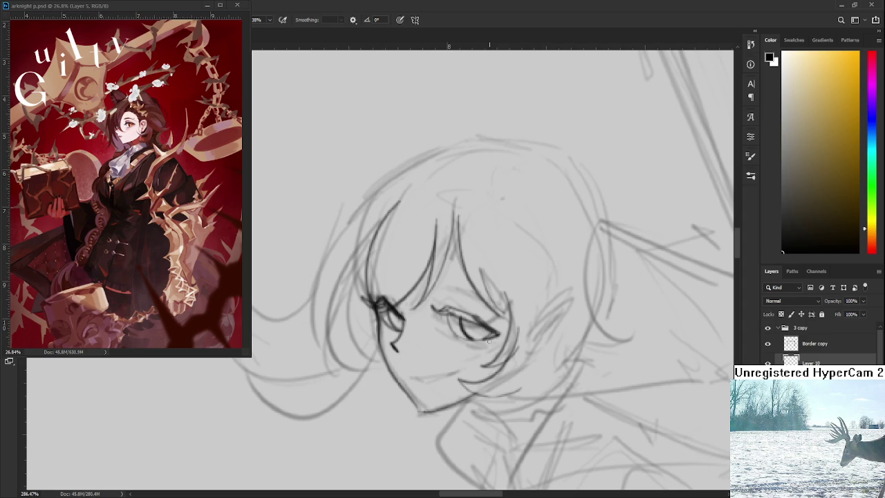
left_click_drag(449, 302, 495, 328)
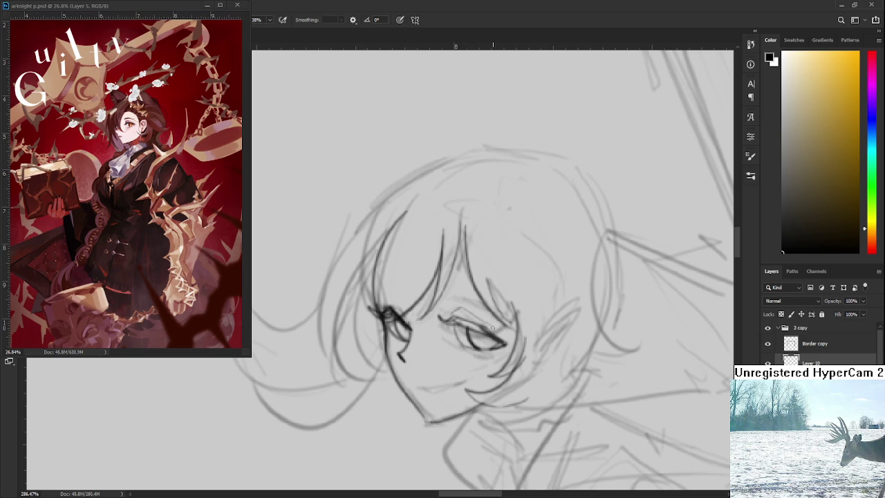
mouse_move(445, 296)
left_mouse_down()
mouse_move(425, 288)
mouse_move(470, 286)
mouse_move(472, 305)
left_mouse_up()
key("ctrl+z")
key("ctrl+z")
key("ctrl+z")
key("ctrl+z")
Step: Draw a forehead arc and the left eye's upper lid, then try and undo a fanged mouth
left_click_drag(421, 285, 473, 299)
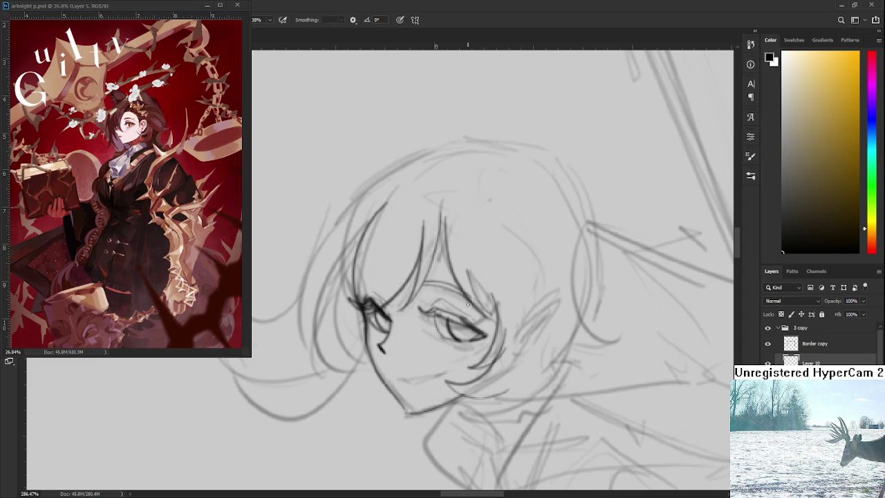
left_click_drag(417, 289, 427, 303)
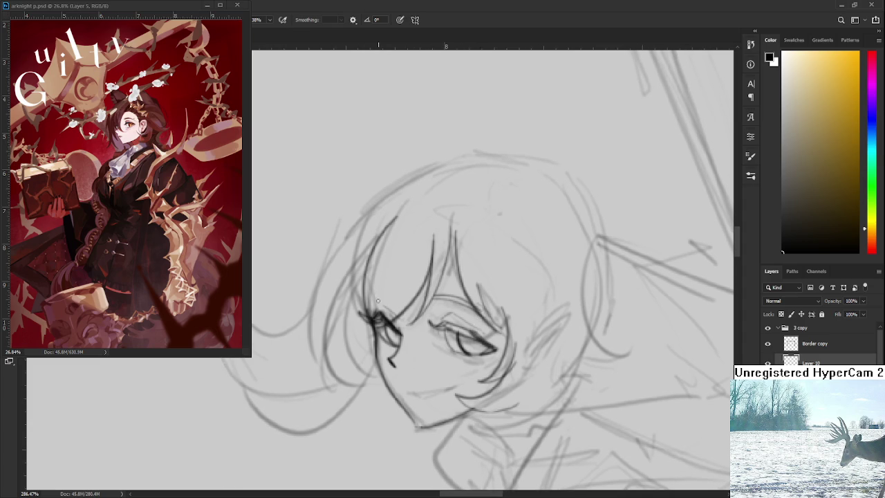
mouse_move(370, 298)
left_mouse_down()
mouse_move(395, 311)
mouse_move(382, 248)
left_mouse_up()
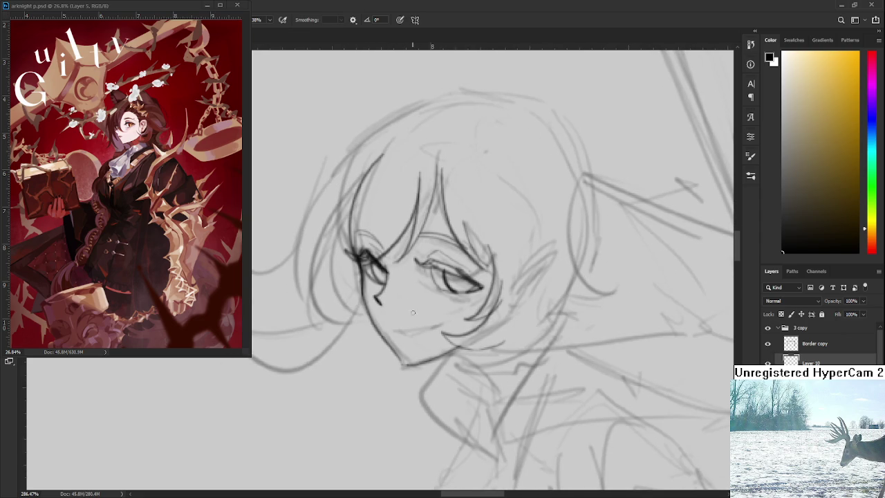
left_click_drag(424, 301, 427, 307)
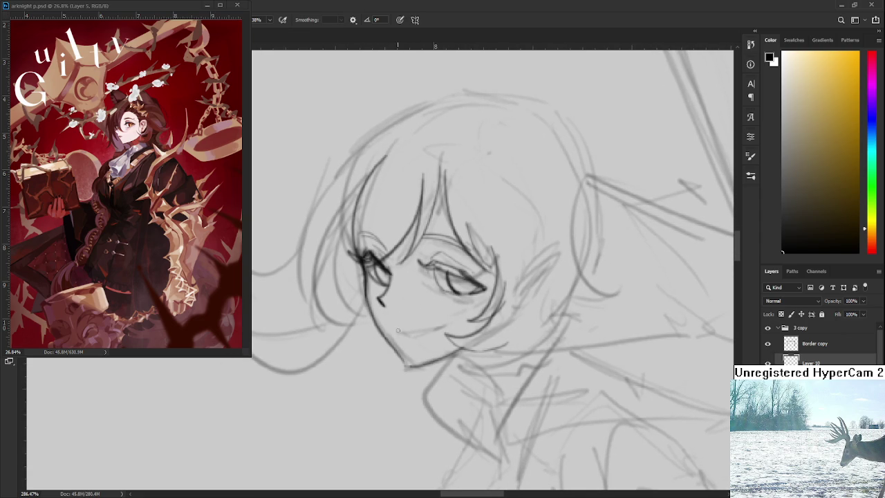
left_click_drag(391, 325, 453, 326)
key("ctrl+z")
Step: Compare with the rough sketch hidden and shown, then draw a longer, flatter mouth line to the right
scroll(470, 310, "down", 3)
scroll(470, 310, "down", 2)
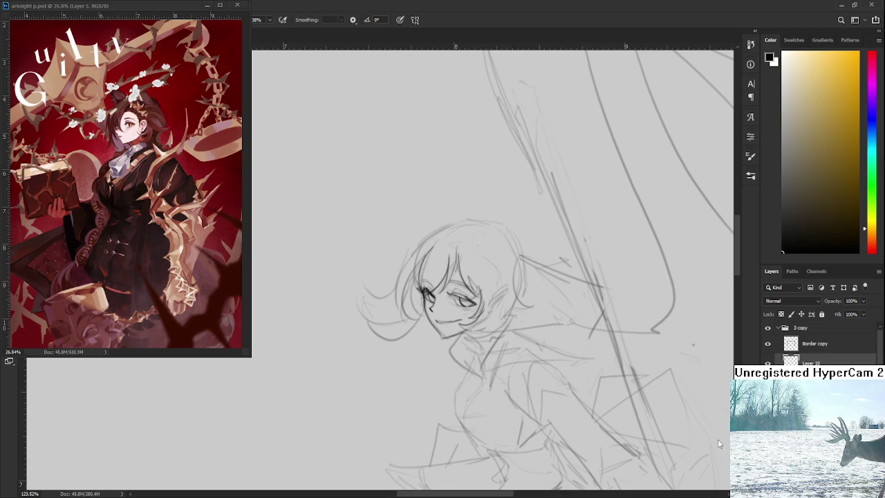
key("ctrl+comma")
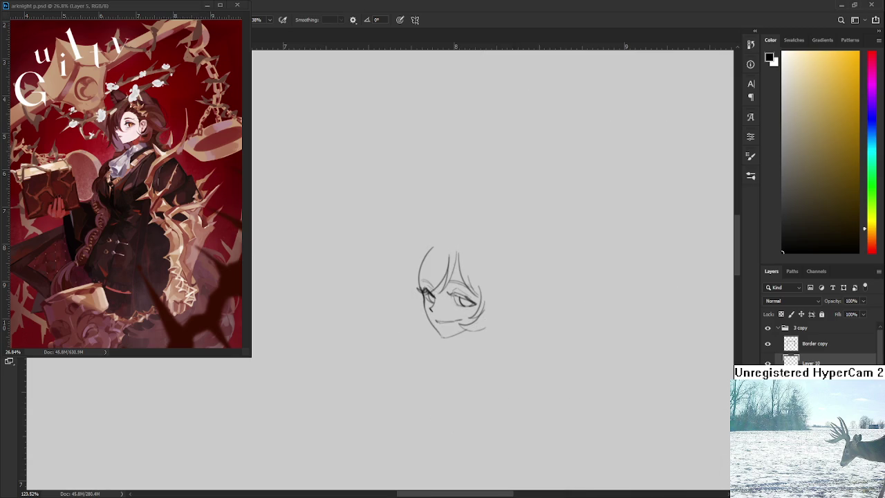
key("ctrl+comma")
key("ctrl+comma")
key("ctrl+comma")
scroll(450, 297, "up", 2)
scroll(449, 298, "up", 1)
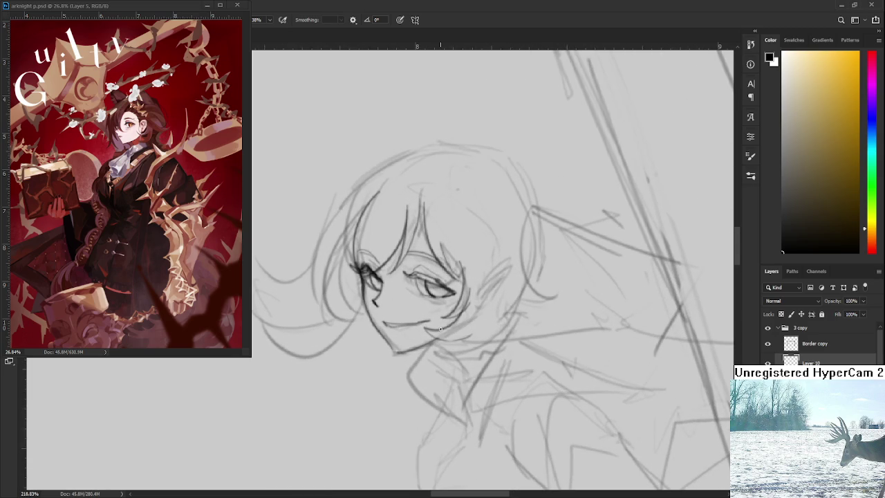
key("e")
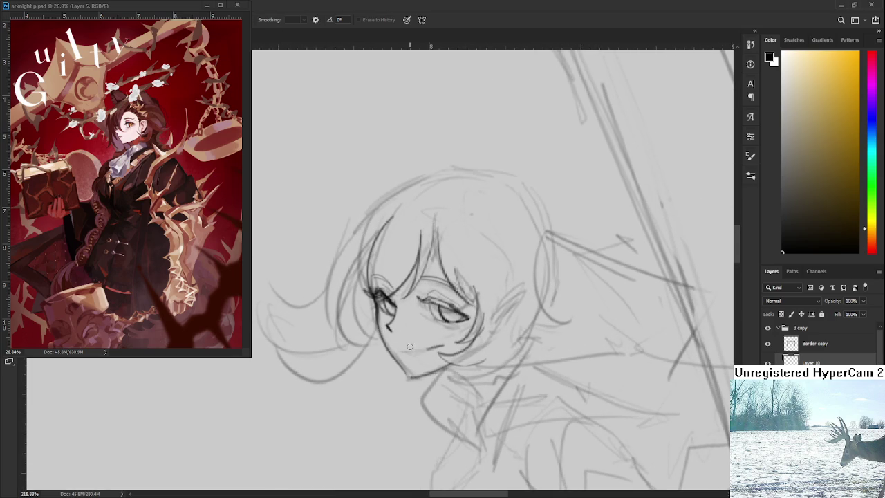
key("b")
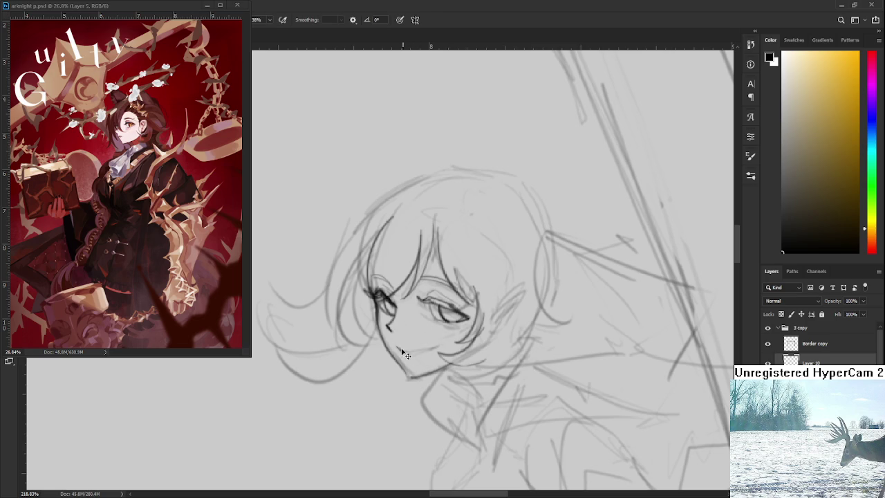
left_click_drag(401, 350, 434, 347)
scroll(436, 346, "down", 3)
scroll(450, 342, "down", 2)
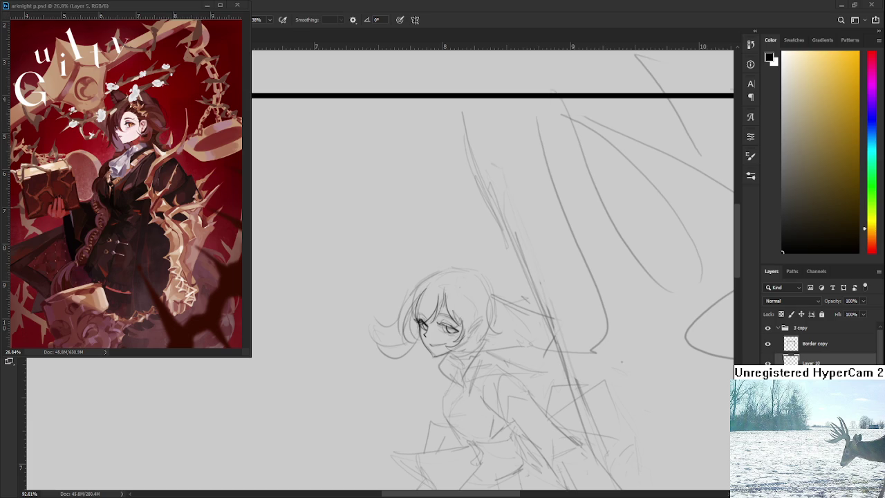
Step: Zoom in on the girl's face and start reworking the right eye's lower lid
scroll(442, 326, "up", 5)
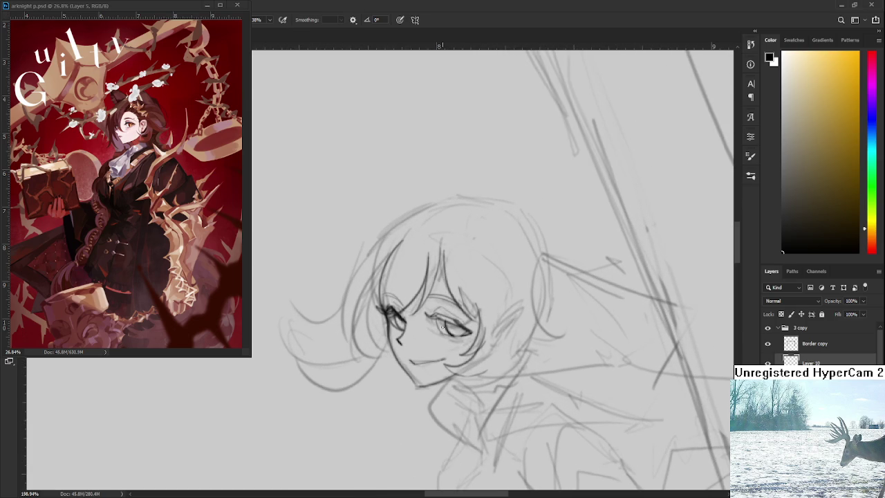
scroll(442, 327, "up", 2)
scroll(442, 326, "up", 2)
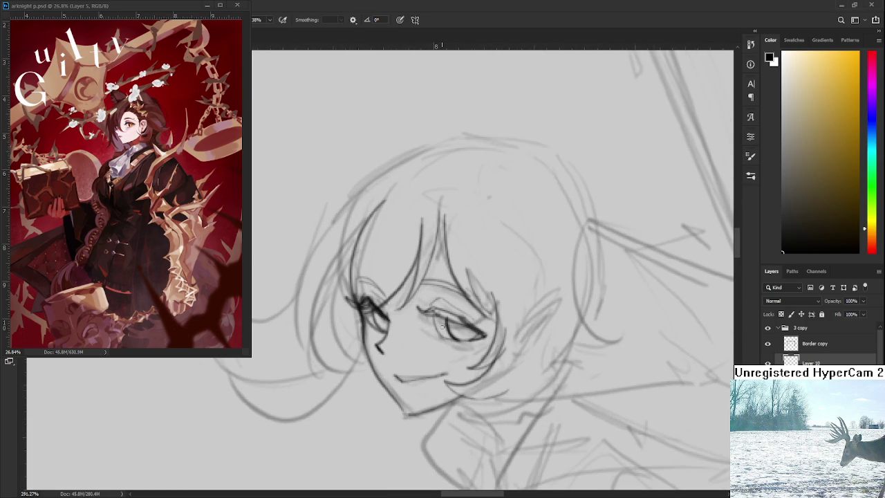
scroll(442, 326, "up", 1)
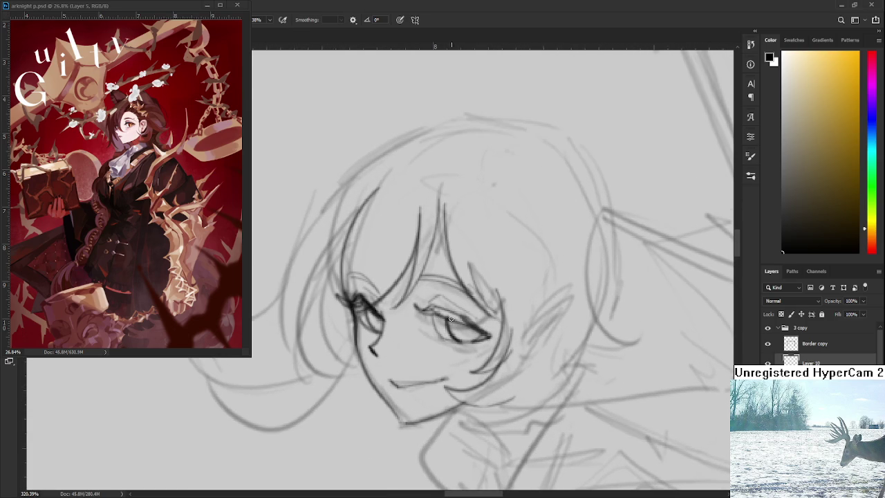
key("e")
key("b")
Step: Darken the lower eyelid line, then hide and reshow the rough sketch to check it
mouse_move(431, 362)
left_mouse_down()
mouse_move(437, 335)
mouse_move(473, 332)
mouse_move(488, 318)
mouse_move(496, 318)
mouse_move(491, 332)
left_mouse_up()
key("e")
key("b")
key("ctrl+comma")
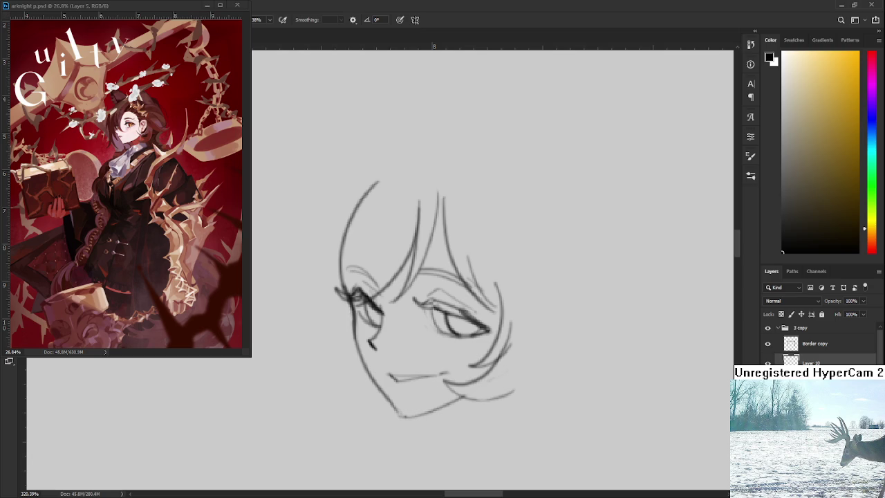
key("ctrl+comma")
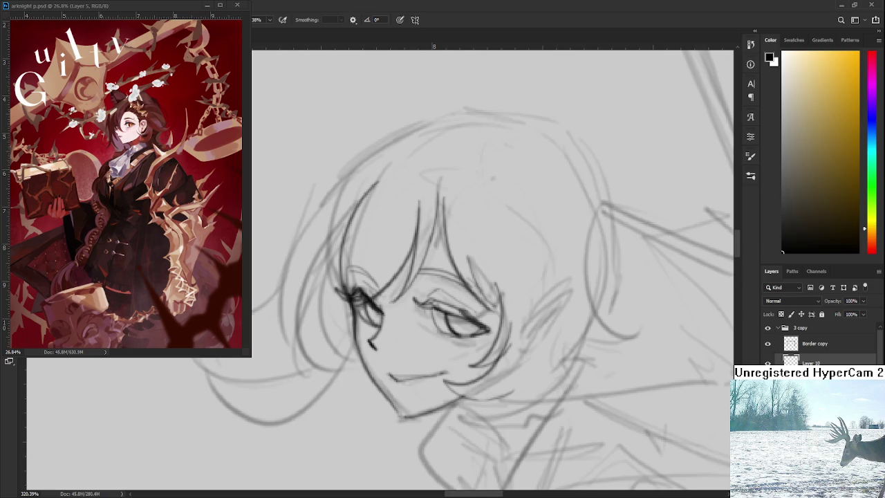
Step: Zoom out to view the sketch, then zoom back in, centred on the character's face
scroll(630, 341, "down", 4)
scroll(588, 342, "down", 3)
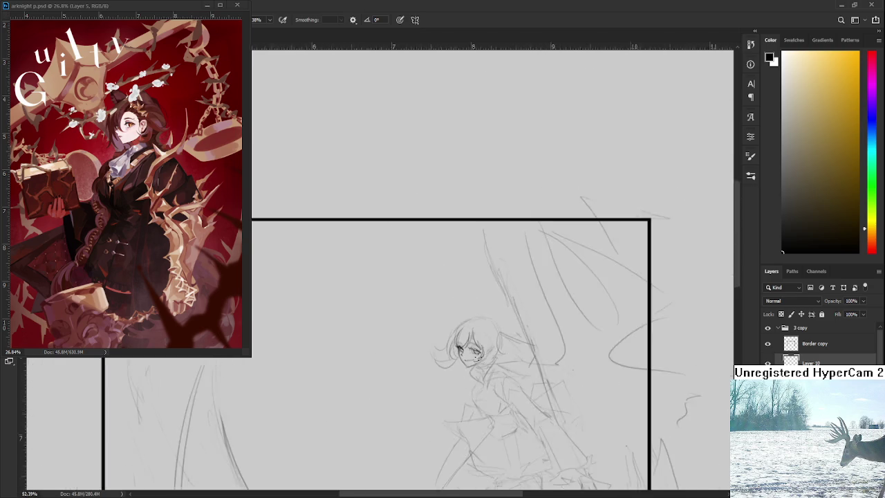
scroll(546, 345, "down", 3)
scroll(521, 348, "up", 2)
scroll(484, 349, "up", 2)
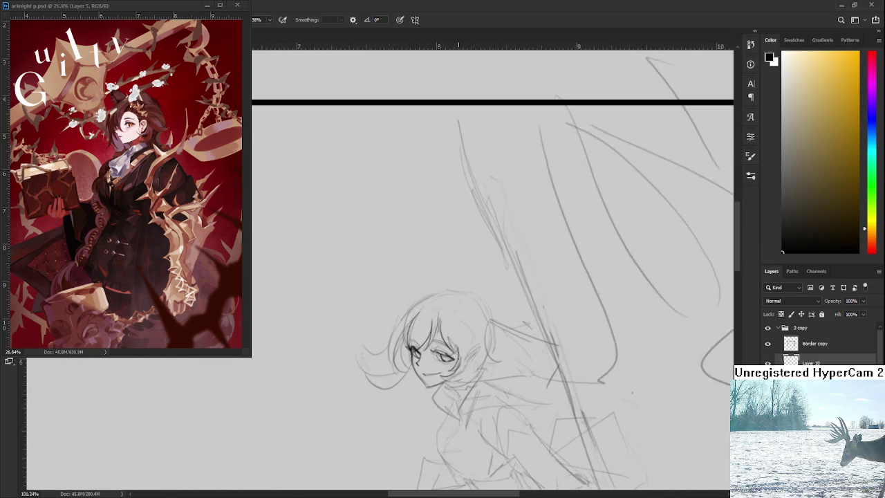
scroll(450, 350, "up", 2)
scroll(415, 352, "up", 2)
left_click_drag(415, 352, 424, 329)
scroll(476, 357, "up", 2)
Step: Darken the lower eyelid line, trying and undoing a dark stroke at the eye's outer corner
key("e")
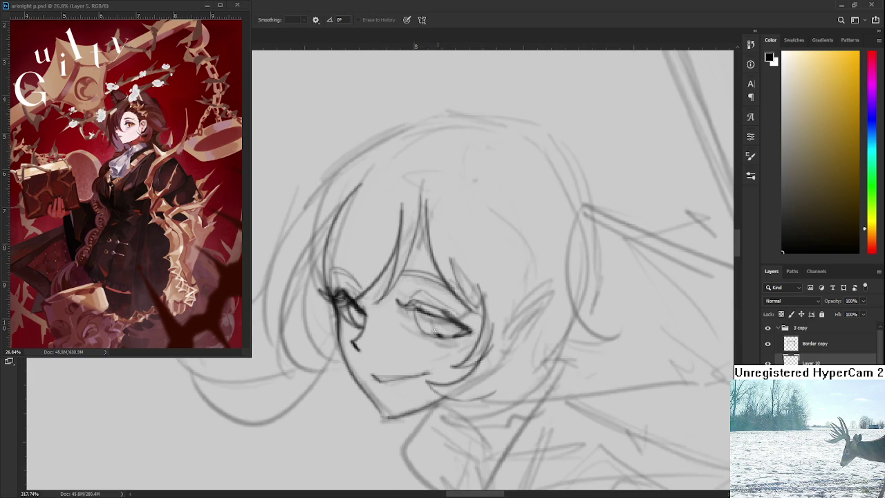
key("b")
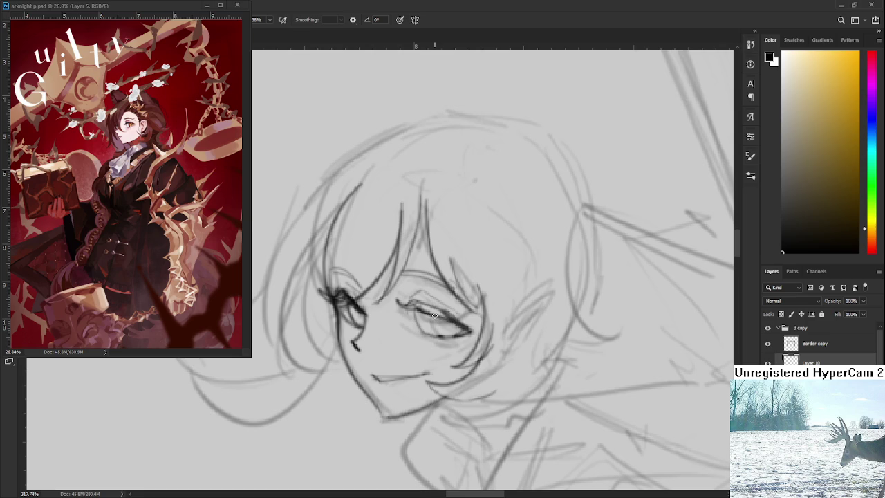
left_click_drag(440, 335, 464, 331)
left_click_drag(351, 311, 367, 322)
key("ctrl+z")
Step: Zoom out to check the frame, then zoom back in on the right eye
scroll(450, 289, "down", 5)
scroll(451, 289, "up", 3)
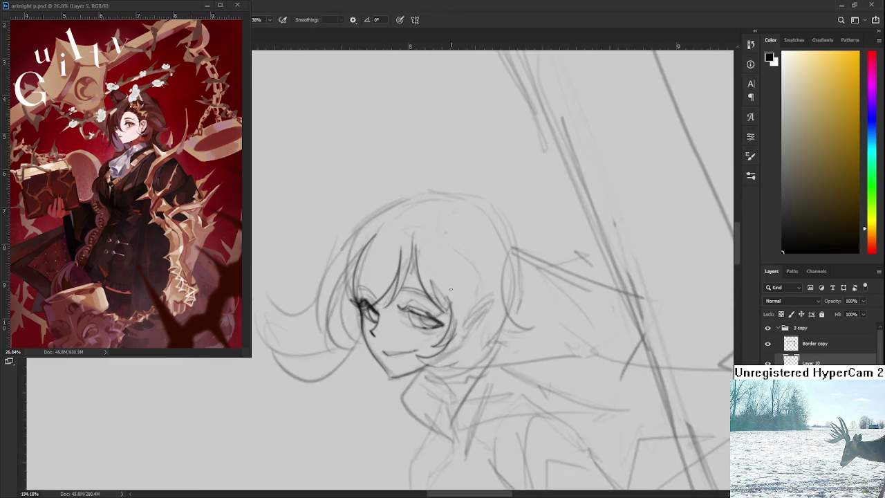
scroll(451, 290, "up", 3)
scroll(432, 309, "down", 4)
scroll(432, 309, "down", 2)
scroll(465, 312, "down", 1)
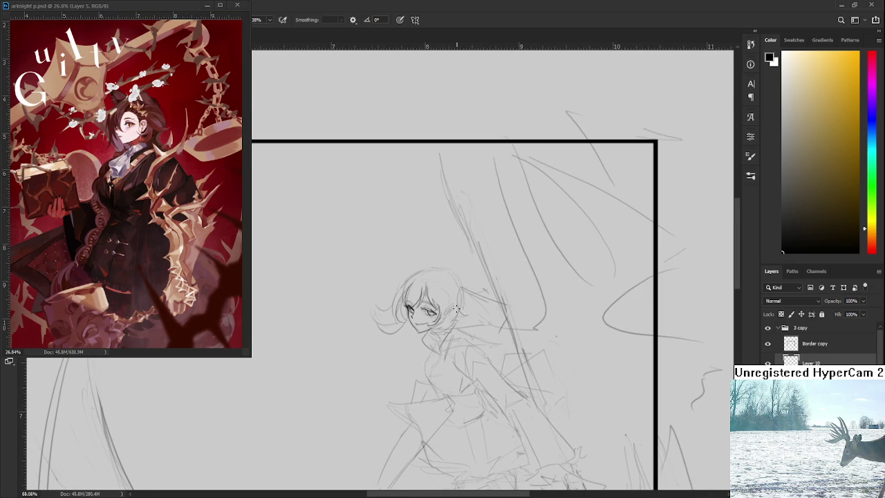
scroll(458, 310, "up", 2)
scroll(409, 304, "up", 2)
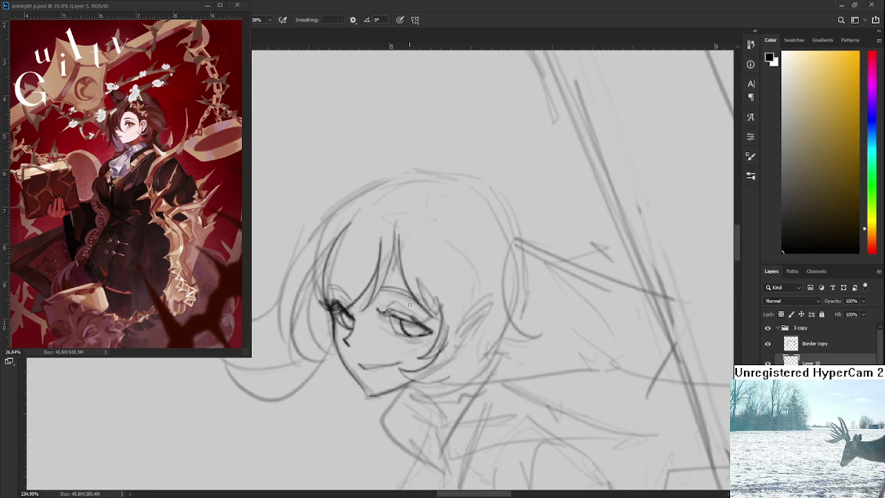
scroll(409, 305, "up", 1)
Step: Erase the eye's lower-right lines and redraw the lower eye line darker
key("e")
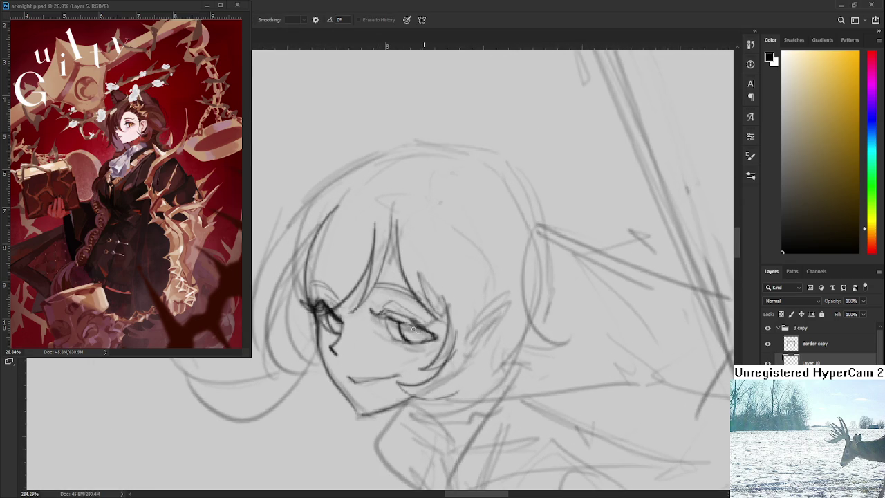
left_click_drag(411, 330, 437, 339)
key("b")
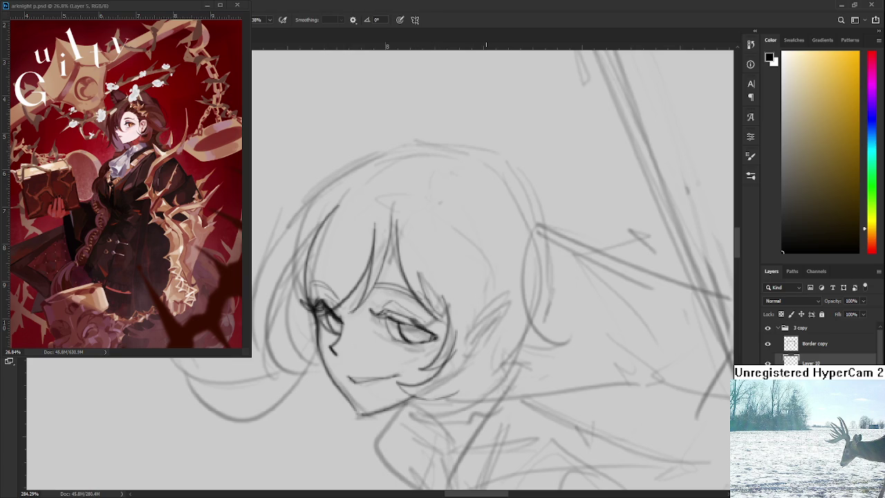
scroll(455, 268, "down", 1)
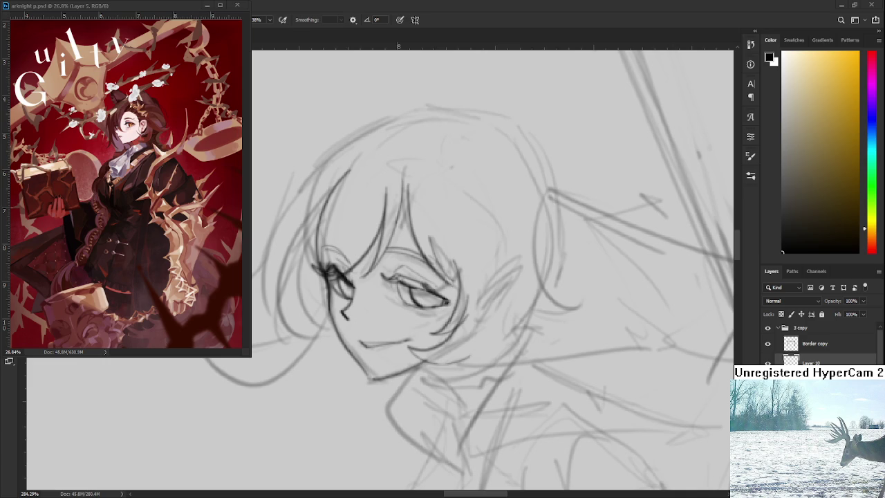
Step: Zoom in on the eye and erase part of the upper eyelid line
scroll(396, 313, "up", 2)
scroll(398, 318, "up", 1)
scroll(399, 323, "up", 1)
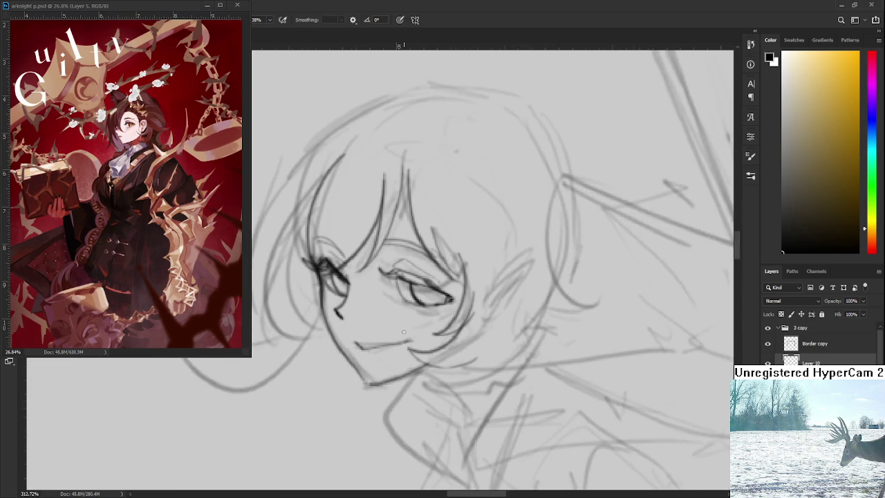
scroll(403, 330, "up", 1)
key("e")
mouse_move(402, 280)
left_mouse_down()
mouse_move(437, 284)
mouse_move(447, 292)
mouse_move(429, 299)
mouse_move(444, 297)
left_mouse_up()
Step: Redraw the lower eye line with the brush after undoing two unsatisfying strokes
key("b")
key("e")
key("b")
key("ctrl+z")
left_click_drag(410, 274, 450, 298)
key("ctrl+z")
key("ctrl+z")
key("ctrl+z")
key("ctrl+z")
key("ctrl+z")
key("ctrl+z")
left_click_drag(412, 276, 458, 298)
Step: Zoom to about 120% and sketch a hair strand beside the face, undoing attempts
scroll(487, 270, "down", 1)
scroll(487, 271, "down", 1)
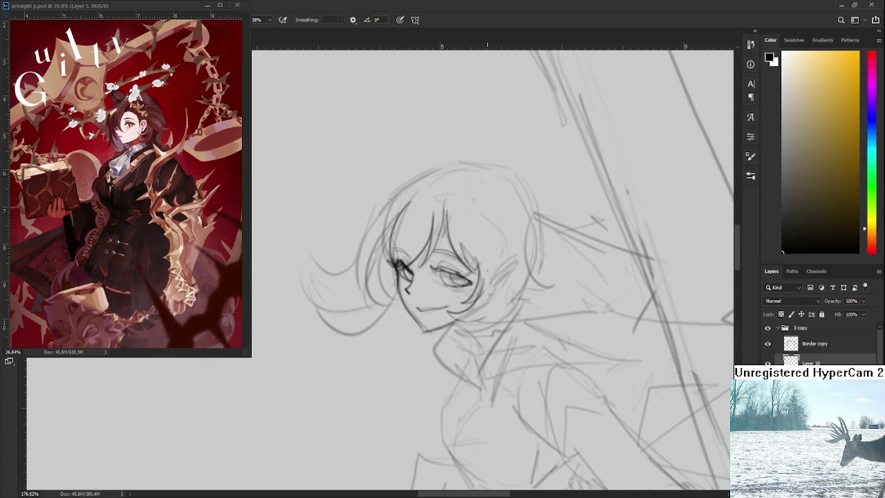
scroll(487, 271, "down", 2)
scroll(487, 271, "up", 1)
scroll(470, 273, "up", 1)
scroll(446, 275, "up", 1)
scroll(484, 266, "down", 1)
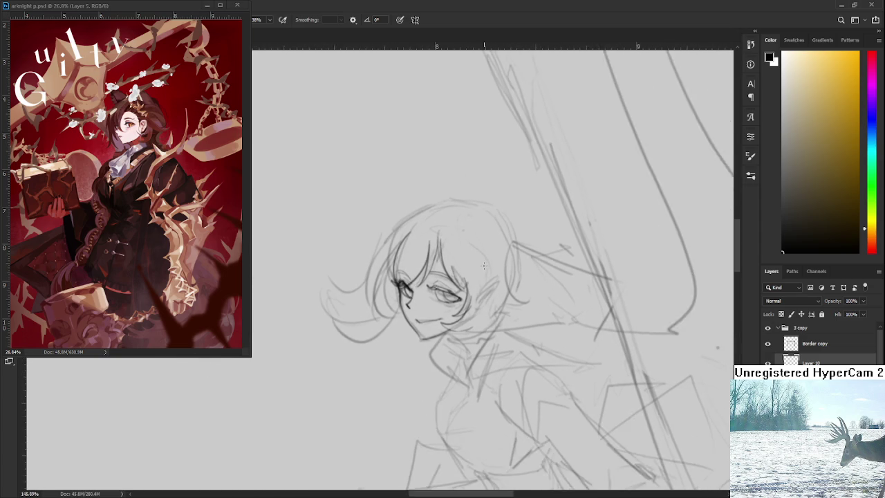
scroll(484, 266, "down", 1)
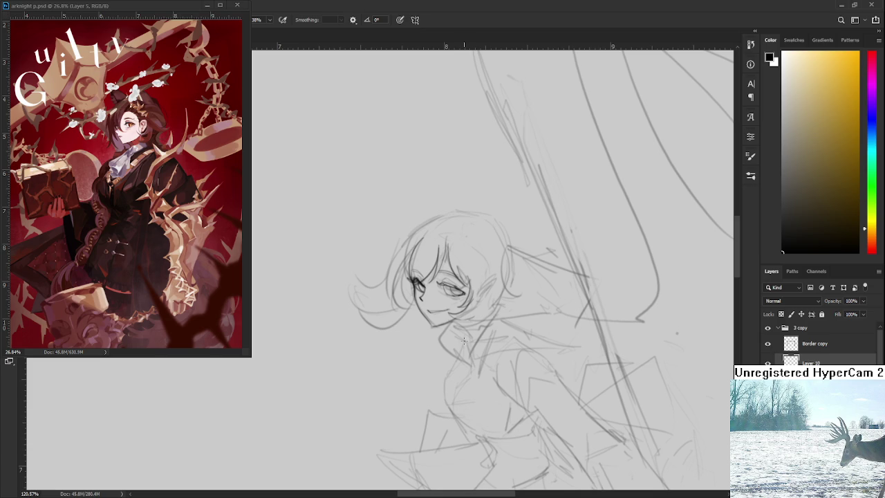
left_click_drag(488, 275, 483, 373)
key("ctrl+z")
mouse_move(472, 282)
left_mouse_down()
mouse_move(480, 300)
mouse_move(457, 377)
left_mouse_up()
key("ctrl+z")
key("ctrl+z")
left_click_drag(469, 284, 453, 364)
Step: Redraw the curved hair strand on the right side of the head
key("ctrl+z")
key("ctrl+z")
mouse_move(476, 283)
left_mouse_down()
mouse_move(507, 339)
mouse_move(462, 364)
left_mouse_up()
key("ctrl+z")
mouse_move(484, 276)
left_mouse_down()
mouse_move(499, 332)
mouse_move(512, 331)
mouse_move(458, 374)
left_mouse_up()
key("ctrl+z")
key("ctrl+z")
key("ctrl+z")
key("ctrl+z")
left_click_drag(501, 293, 514, 334)
key("ctrl+z")
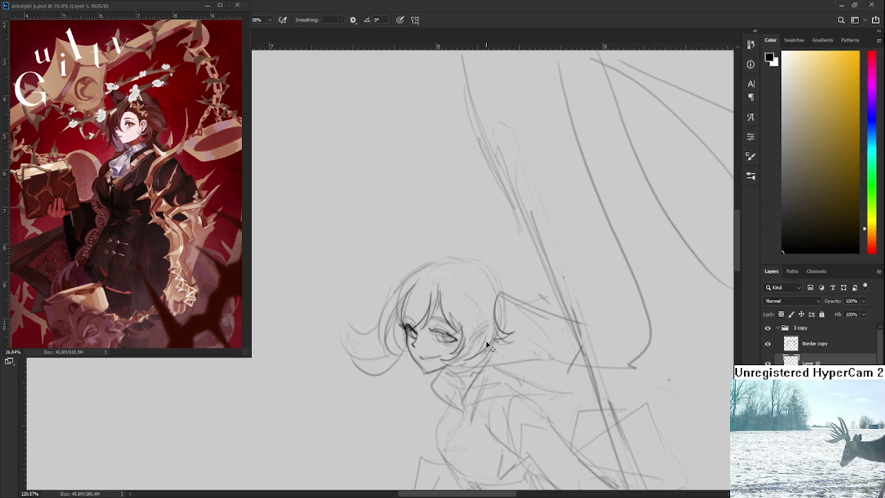
Step: Draw a J-shaped cheek-to-neck contour whose end hooks left
mouse_move(490, 336)
left_mouse_down()
mouse_move(458, 385)
mouse_move(461, 367)
left_mouse_up()
key("ctrl+z")
key("ctrl+z")
left_click_drag(482, 337, 465, 387)
key("ctrl+z")
left_click_drag(480, 339, 444, 378)
key("ctrl+z")
left_click_drag(480, 339, 444, 382)
Step: Lighten part of the ear line and redraw the right-side hair and ear curve
left_click_drag(519, 324, 502, 289)
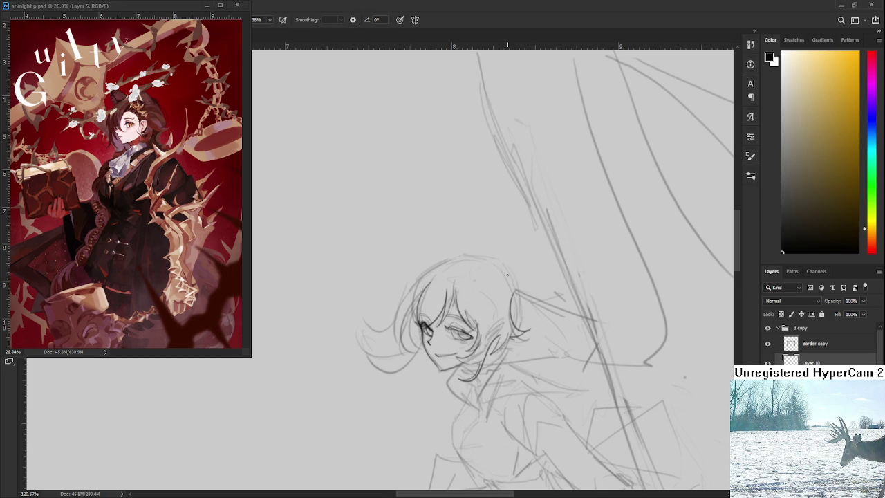
key("e")
left_click_drag(513, 296, 513, 308)
key("b")
left_click_drag(493, 258, 516, 308)
key("ctrl+z")
Step: Refine a fuller right-side hair curve through several redraws
key("ctrl+z")
left_click_drag(494, 258, 521, 328)
left_click_drag(507, 272, 520, 321)
key("ctrl+z")
key("ctrl+z")
left_click_drag(507, 268, 521, 324)
key("ctrl+z")
key("ctrl+z")
left_click_drag(507, 265, 523, 359)
key("ctrl+z")
key("ctrl+z")
mouse_move(510, 271)
left_mouse_down()
mouse_move(497, 345)
mouse_move(527, 345)
mouse_move(523, 306)
mouse_move(513, 345)
left_mouse_up()
key("ctrl+z")
key("ctrl+z")
Step: Redraw the head outline from forehead over the crown
scroll(498, 272, "down", 1)
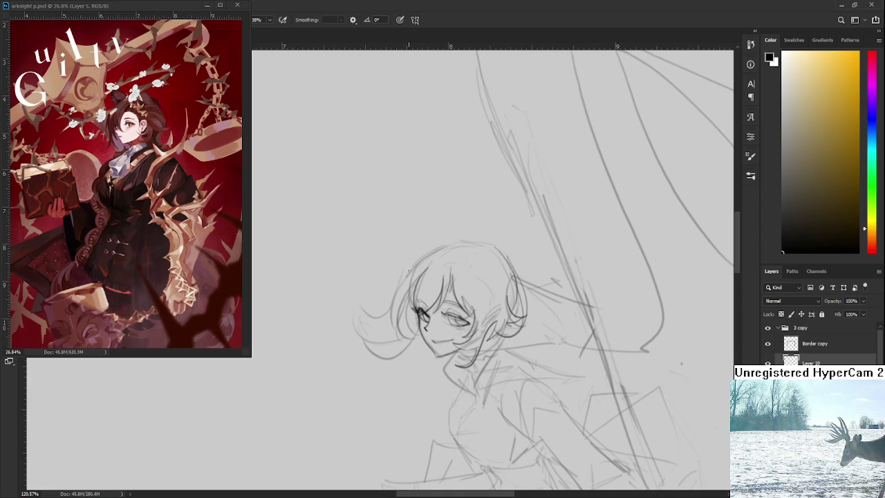
key("ctrl+z")
mouse_move(412, 271)
left_mouse_down()
mouse_move(452, 244)
mouse_move(504, 257)
left_mouse_up()
key("ctrl+z")
left_click_drag(451, 246, 494, 244)
Step: Try a dark hair outline down the left side from the crown
scroll(470, 267, "left", 2)
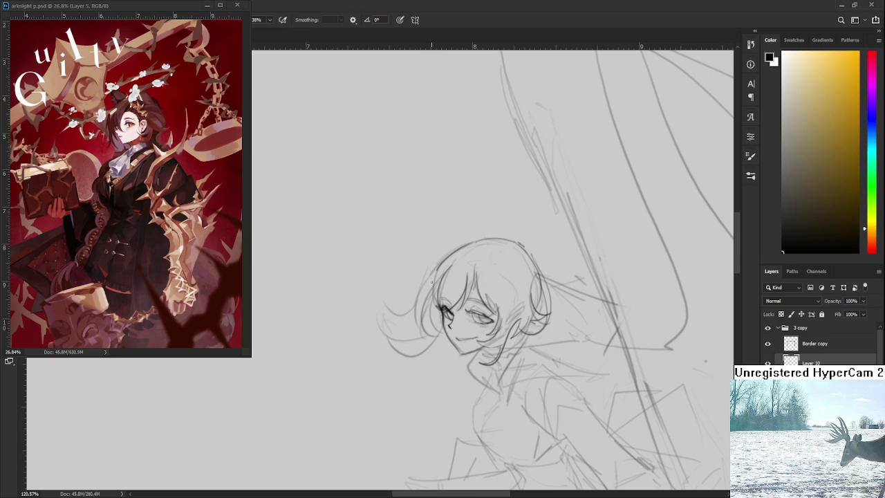
left_click_drag(448, 256, 403, 335)
key("ctrl+z")
mouse_move(446, 260)
left_mouse_down()
mouse_move(403, 335)
mouse_move(394, 329)
mouse_move(423, 345)
mouse_move(438, 308)
left_mouse_up()
key("ctrl+z")
key("ctrl+z")
key("ctrl+z")
key("ctrl+z")
key("ctrl+z")
key("ctrl+z")
key("ctrl+z")
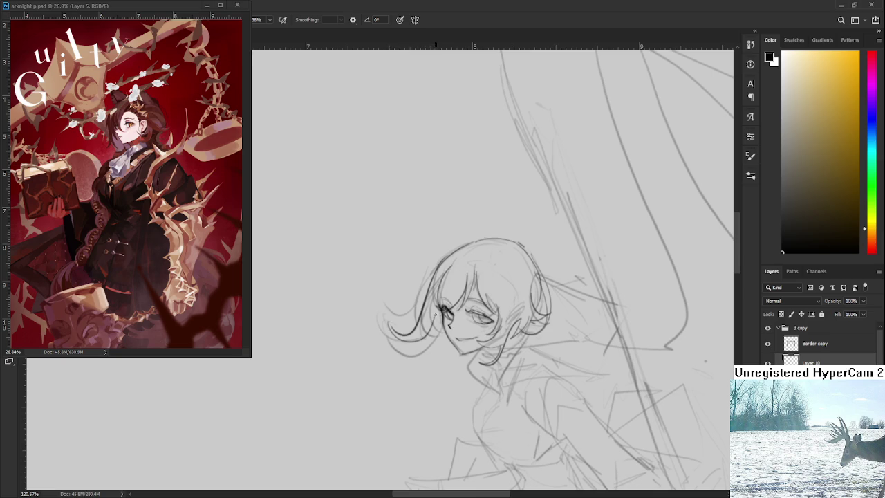
Step: Draw a long hair strand down the left side of the face
key("ctrl+z")
left_click_drag(451, 265, 446, 363)
key("ctrl+z")
mouse_move(447, 268)
left_mouse_down()
mouse_move(446, 354)
mouse_move(435, 302)
mouse_move(434, 355)
mouse_move(443, 316)
left_mouse_up()
key("ctrl+z")
key("ctrl+z")
left_click_drag(438, 350, 435, 311)
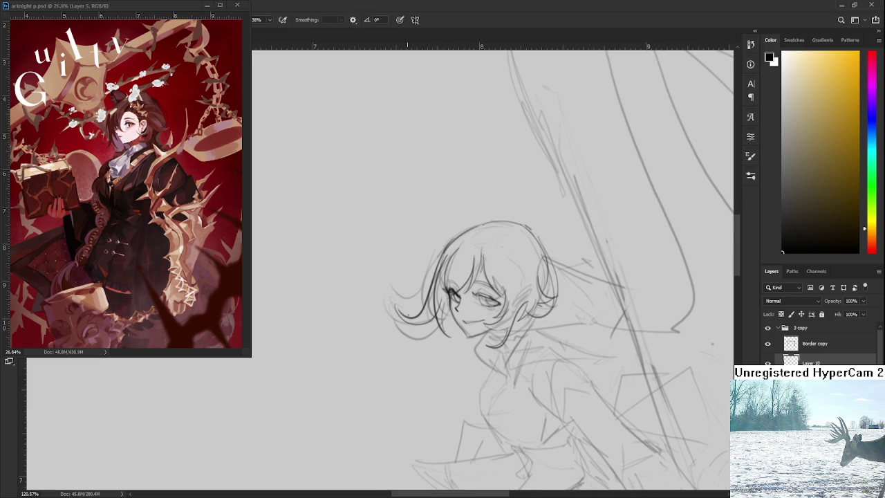
Step: Try a hair curl reaching left of the face
left_click_drag(394, 315, 433, 336)
key("ctrl+z")
left_click_drag(374, 306, 427, 330)
key("ctrl+z")
Step: Draw a strand from the crown beside the face and retry lower-left hair strokes
key("ctrl+z")
mouse_move(456, 239)
left_mouse_down()
mouse_move(425, 279)
mouse_move(432, 300)
left_mouse_up()
left_click_drag(429, 296, 436, 262)
left_click_drag(420, 356, 436, 316)
key("ctrl+z")
mouse_move(416, 351)
left_mouse_down()
mouse_move(436, 313)
mouse_move(415, 349)
left_mouse_up()
key("ctrl+z")
Step: Extend a long hair strand hanging below the face
key("ctrl+z")
left_click_drag(438, 317, 418, 344)
key("ctrl+z")
left_click_drag(473, 299, 440, 358)
Step: Curve the lower strand's end down and to the right
key("ctrl+z")
left_click_drag(443, 304, 448, 349)
left_click_drag(448, 301, 459, 361)
left_click_drag(436, 315, 457, 359)
key("ctrl+z")
key("ctrl+z")
mouse_move(440, 283)
left_mouse_down()
mouse_move(426, 364)
mouse_move(451, 366)
left_mouse_up()
left_click_drag(433, 322, 447, 362)
key("ctrl+z")
key("ctrl+z")
key("ctrl+z")
mouse_move(429, 323)
left_mouse_down()
mouse_move(451, 366)
mouse_move(449, 350)
mouse_move(469, 331)
left_mouse_up()
key("ctrl+z")
mouse_move(439, 332)
left_mouse_down()
mouse_move(458, 375)
mouse_move(460, 365)
left_mouse_up()
Step: Add short strands along the hair's lower-left edge
key("e")
key("b")
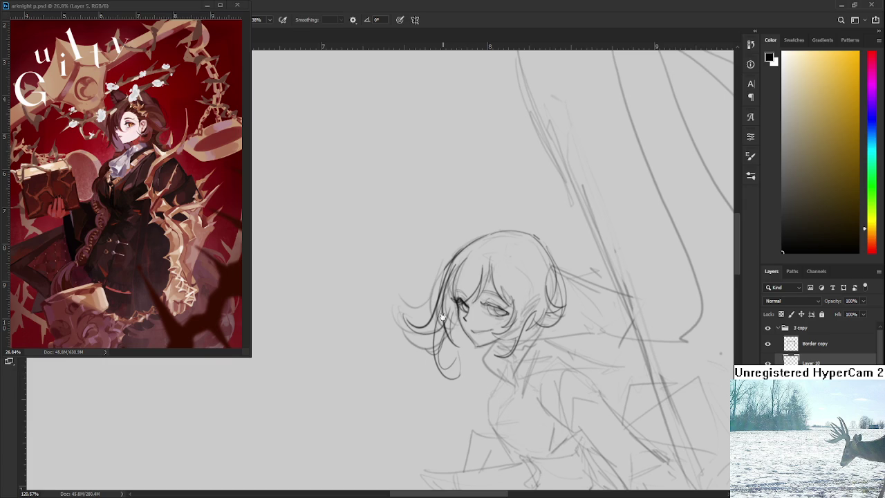
left_click_drag(457, 303, 473, 291)
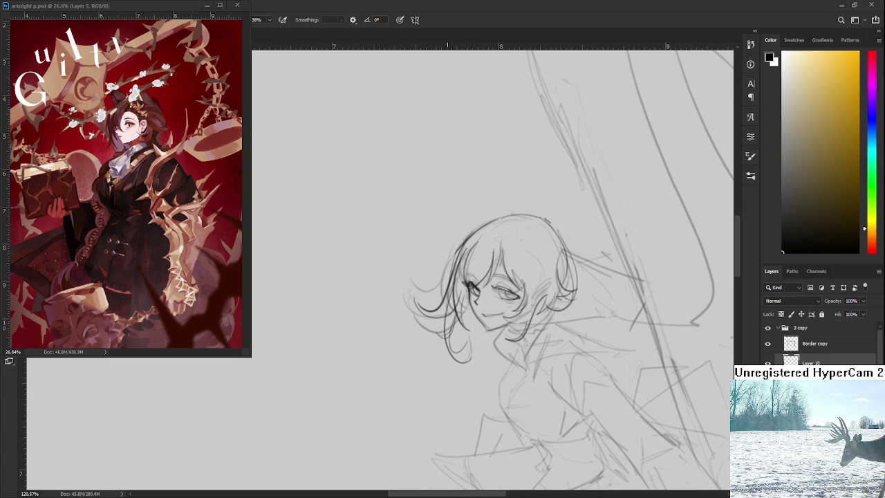
left_click_drag(443, 322, 410, 337)
mouse_move(453, 306)
left_mouse_down()
mouse_move(412, 339)
mouse_move(410, 332)
mouse_move(411, 343)
left_mouse_up()
key("ctrl+z")
key("ctrl+z")
left_click_drag(430, 310, 415, 331)
key("ctrl+z")
Step: Add a short stroke at the hair's left edge and glance at the whole composition
key("e")
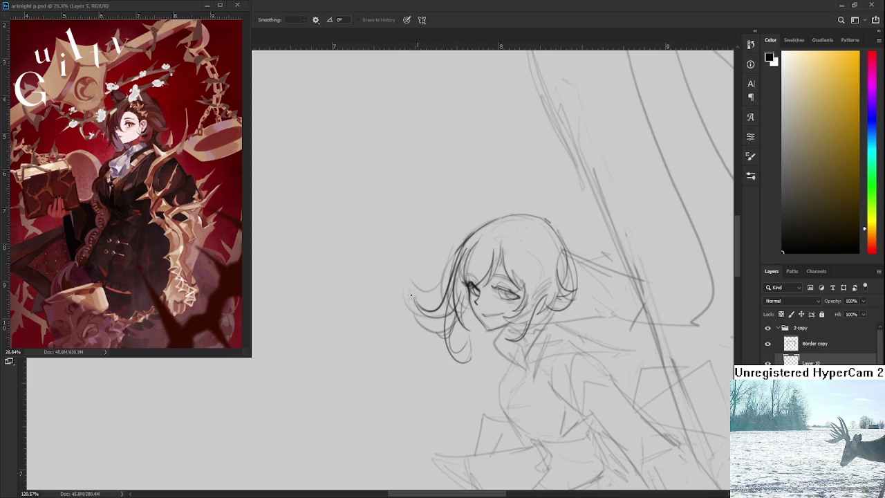
key("b")
left_click_drag(414, 294, 418, 308)
key("e")
key("b")
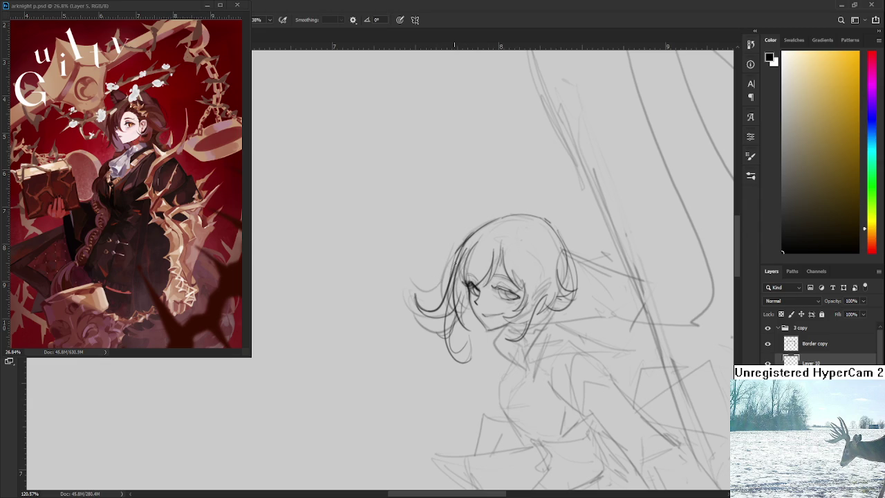
scroll(465, 274, "up", 1)
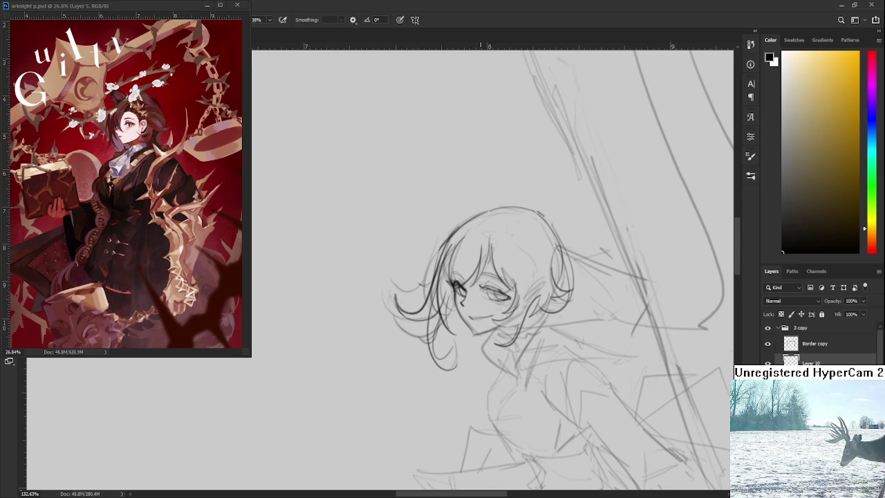
left_click_drag(481, 289, 487, 296)
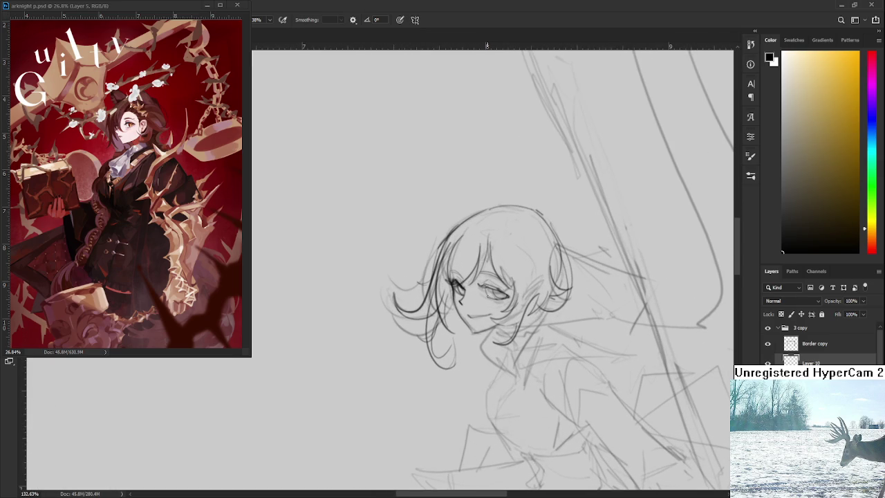
scroll(487, 296, "down", 5)
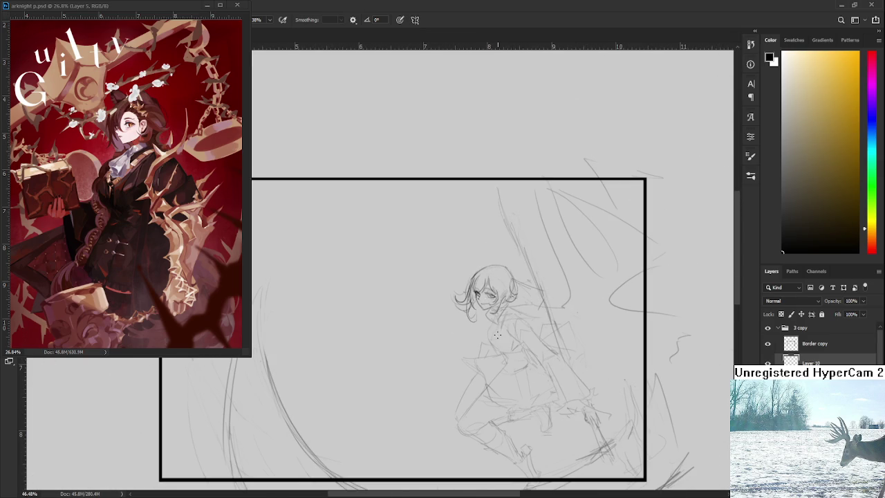
Step: Add short hair strands at the top-right and inside the top of the head
scroll(497, 336, "up", 2)
scroll(496, 325, "up", 2)
scroll(493, 318, "up", 1)
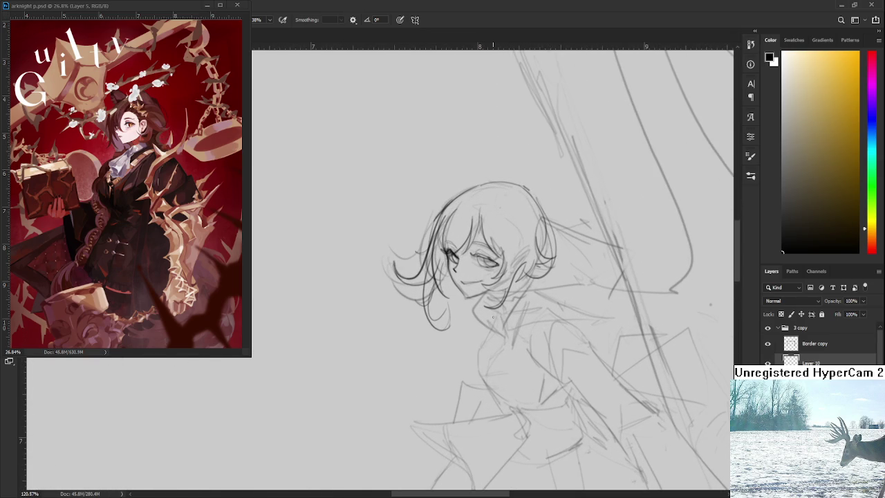
scroll(495, 317, "up", 1)
scroll(512, 282, "up", 1)
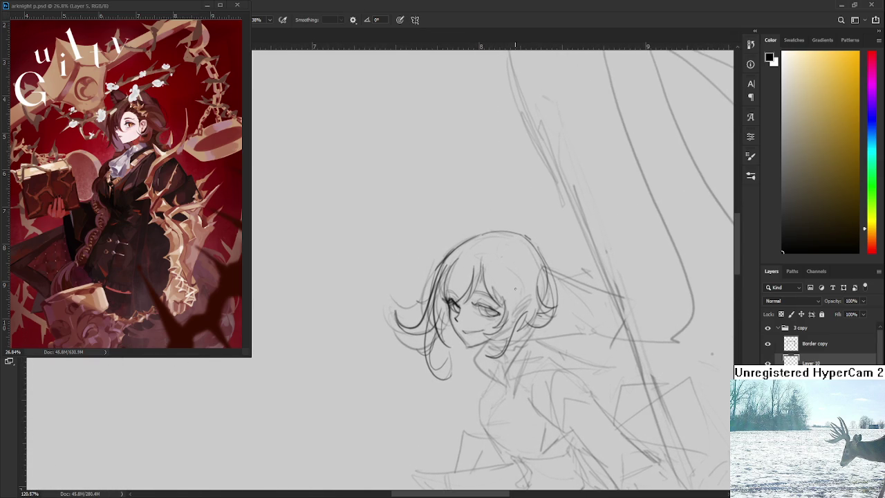
left_click_drag(542, 254, 564, 265)
left_click_drag(457, 254, 419, 275)
key("ctrl+z")
mouse_move(531, 243)
left_mouse_down()
mouse_move(513, 298)
mouse_move(532, 269)
left_mouse_up()
Step: Zoom out to check the framed composition, then zoom back in
scroll(538, 247, "down", 2)
scroll(538, 247, "down", 2)
scroll(538, 246, "down", 2)
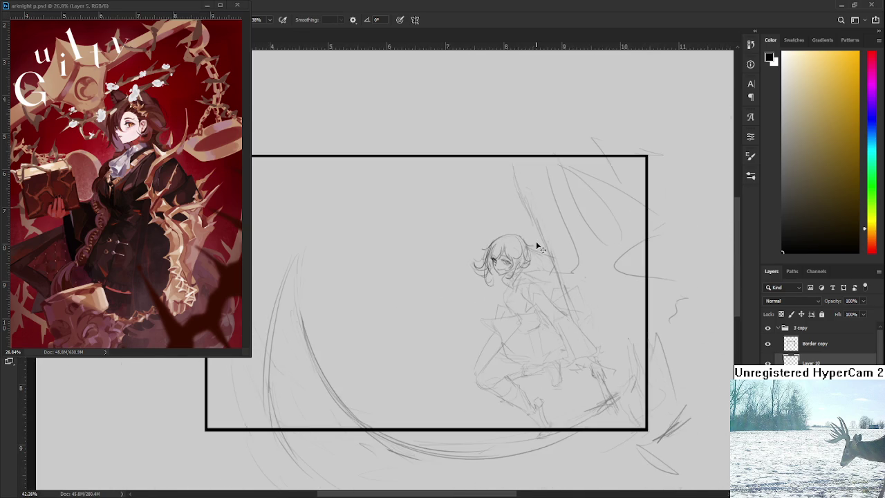
scroll(520, 248, "up", 2)
scroll(520, 248, "up", 2)
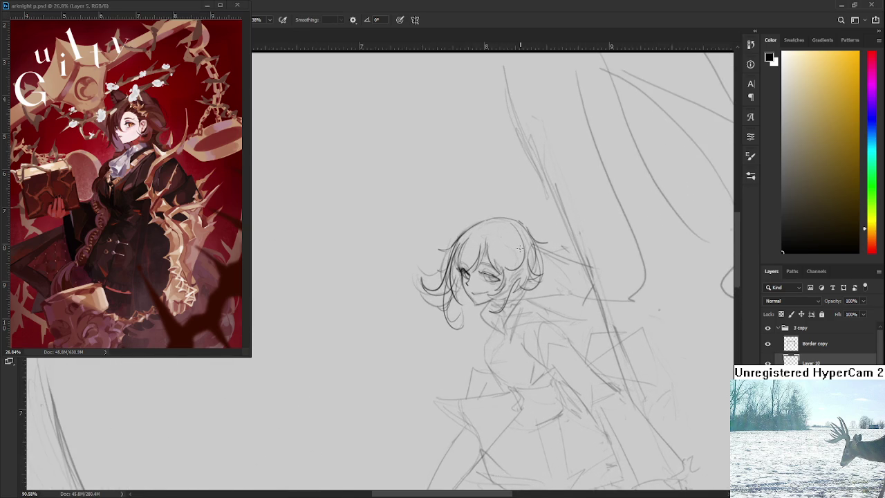
scroll(520, 248, "up", 2)
scroll(467, 286, "up", 1)
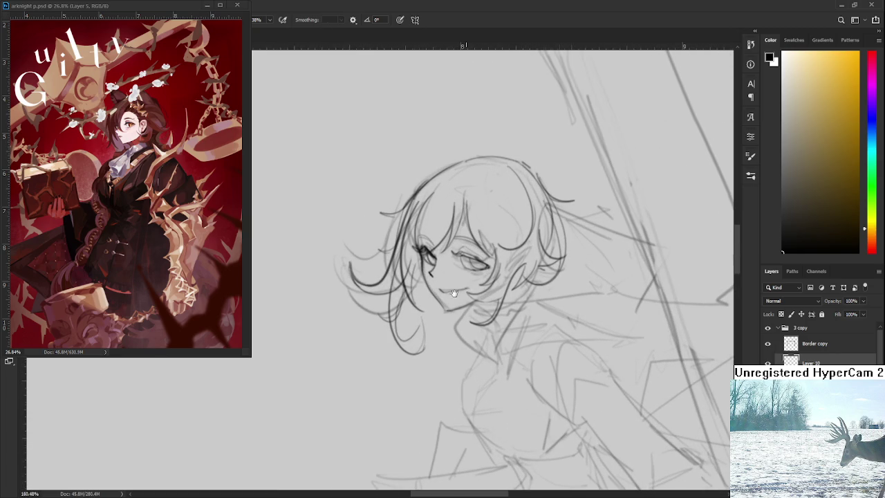
Step: Darken the chin line and try drawing the neck line toward the chest, undoing both attempts
scroll(457, 292, "up", 1)
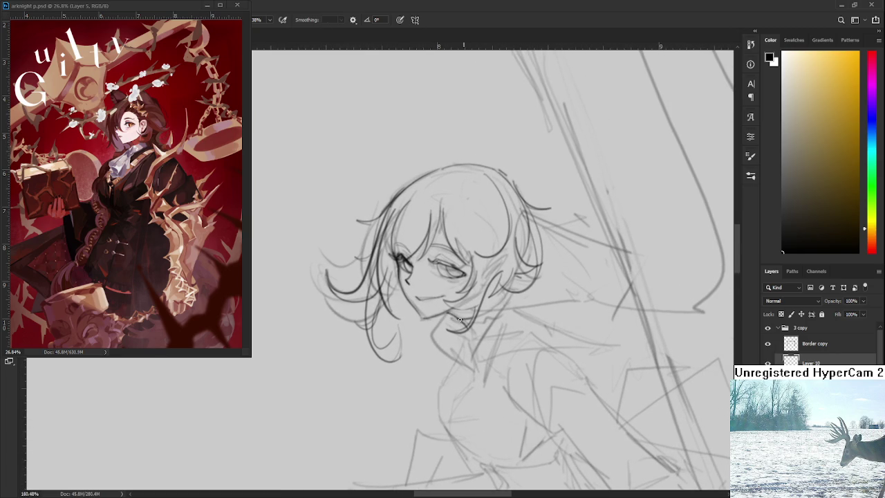
left_click_drag(450, 323, 471, 321)
left_click_drag(463, 316, 474, 311)
scroll(505, 318, "down", 1)
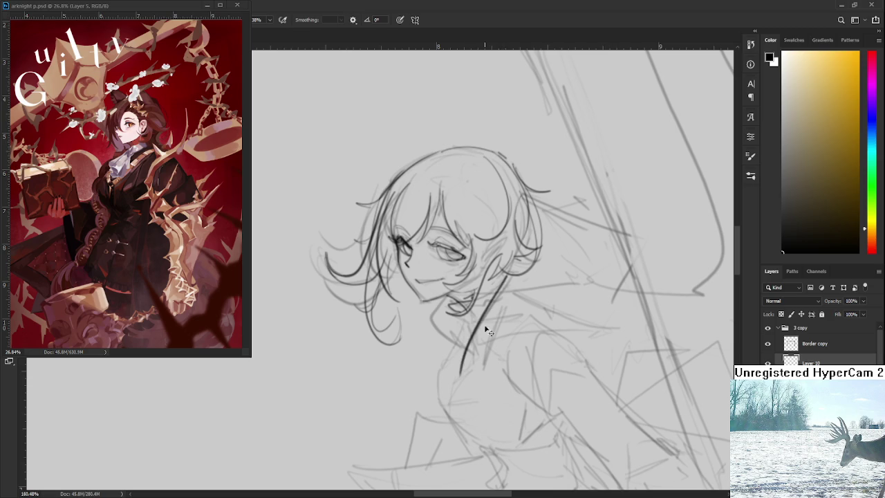
left_click_drag(505, 281, 462, 358)
key("ctrl+z")
mouse_move(509, 279)
left_mouse_down()
mouse_move(463, 357)
mouse_move(493, 343)
mouse_move(598, 332)
left_mouse_up()
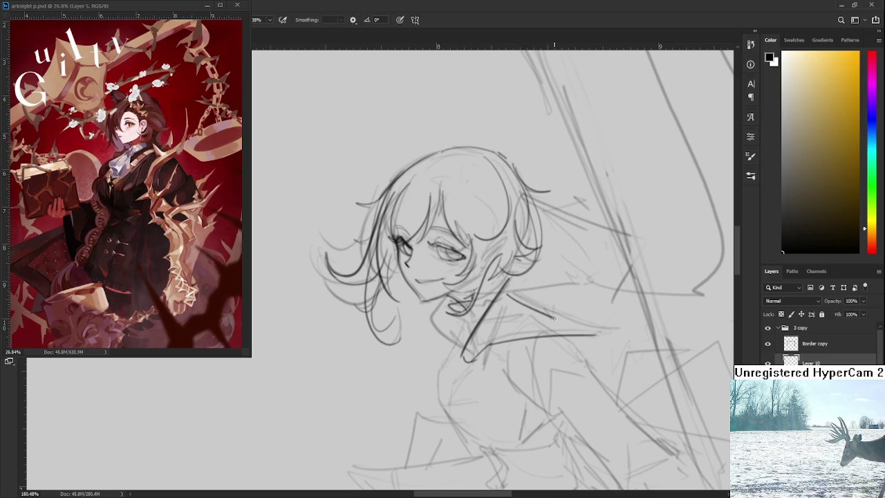
key("ctrl+z")
Step: Draw a line parallel to the shoulder and short vertical marks on the chest below the neck
left_click_drag(522, 299, 592, 330)
left_click_drag(470, 358, 470, 387)
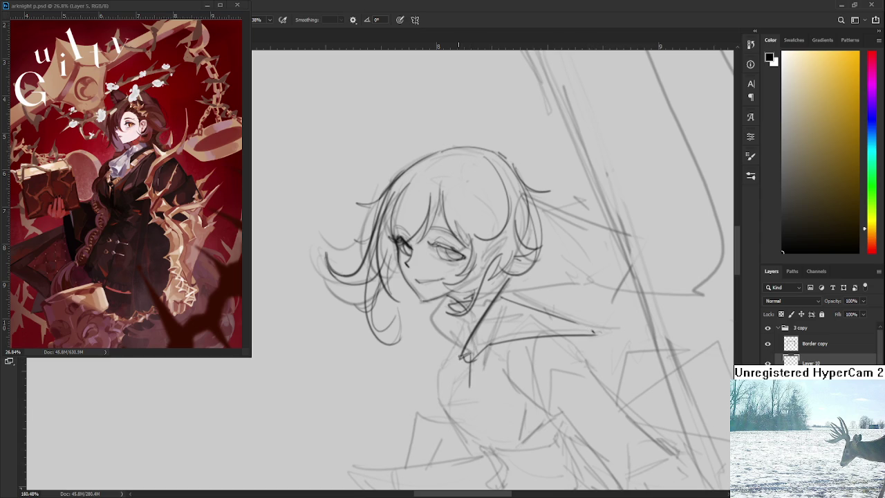
mouse_move(470, 352)
left_mouse_down()
mouse_move(473, 343)
mouse_move(472, 394)
left_mouse_up()
key("ctrl+z")
left_click_drag(471, 364, 471, 386)
left_click_drag(466, 349, 470, 378)
Step: Erase the small cross stroke on the chest and try short strokes at the chest junction
key("e")
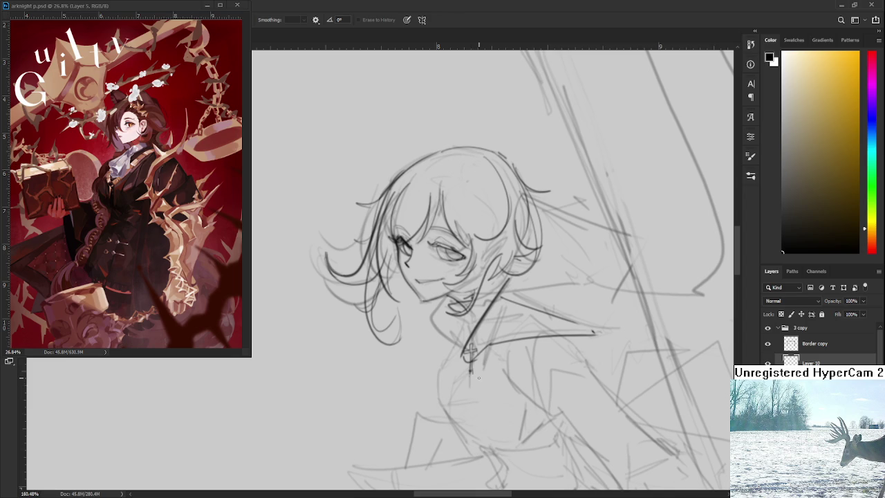
mouse_move(468, 352)
left_mouse_down()
mouse_move(474, 372)
mouse_move(476, 362)
left_mouse_up()
key("b")
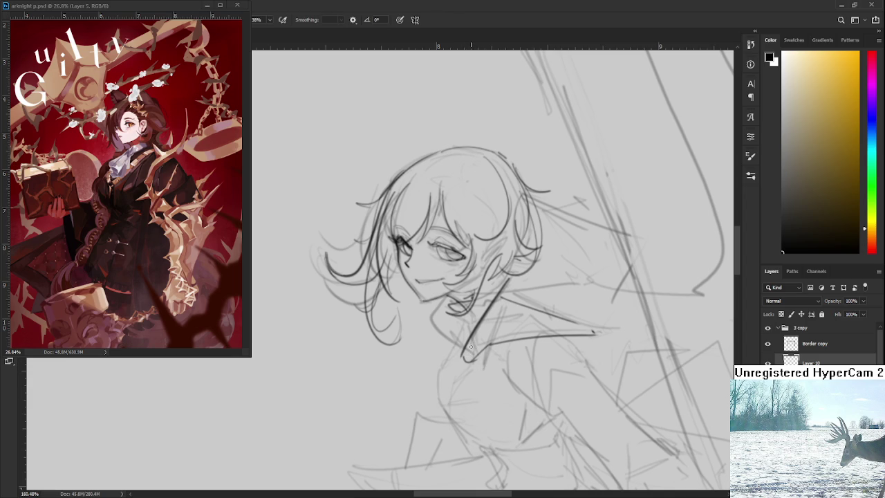
mouse_move(469, 348)
left_mouse_down()
mouse_move(462, 357)
mouse_move(472, 357)
left_mouse_up()
key("ctrl+z")
mouse_move(474, 353)
left_mouse_down()
mouse_move(480, 377)
mouse_move(471, 353)
left_mouse_up()
key("ctrl+z")
Step: Add a second line parallel to the chest line and a horizontal collar line
left_click_drag(530, 331, 522, 344)
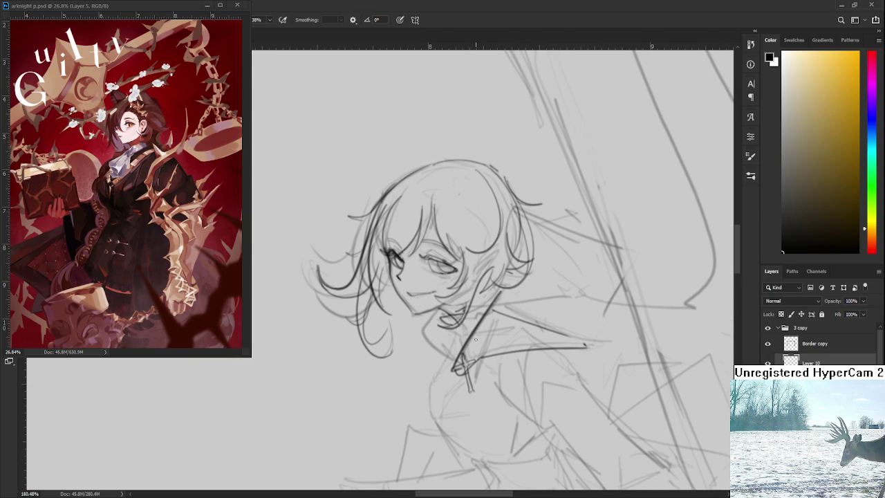
left_click_drag(498, 319, 462, 355)
left_click_drag(534, 301, 512, 341)
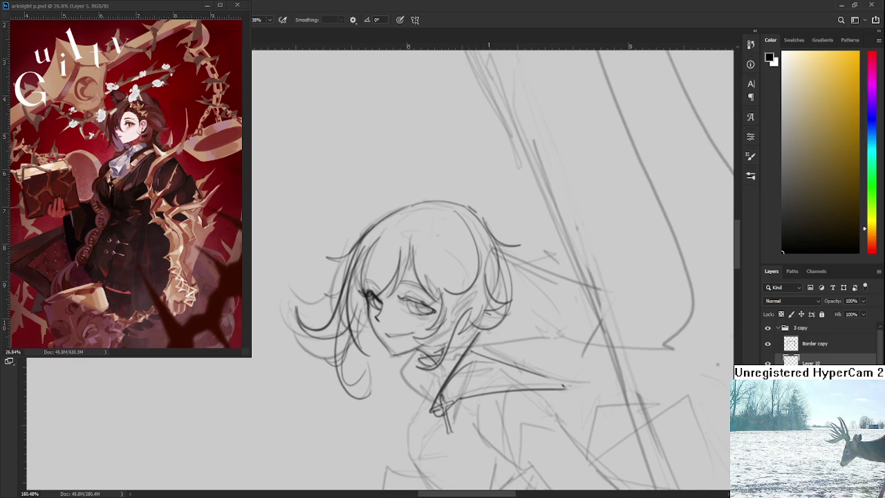
left_click_drag(481, 331, 529, 330)
key("ctrl+z")
left_click_drag(469, 333, 555, 332)
Step: Trace the hood curve, a collar-to-shoulder line, and the hood's outer edge down to the shoulder
left_click_drag(530, 266, 561, 335)
key("ctrl+z")
left_click_drag(509, 264, 534, 266)
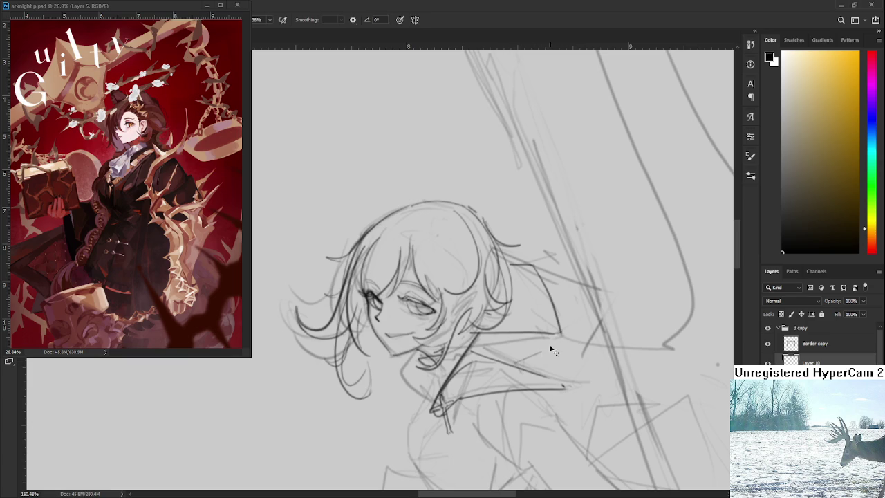
left_click_drag(516, 364, 565, 346)
mouse_move(536, 263)
left_mouse_down()
mouse_move(591, 297)
mouse_move(572, 273)
left_mouse_up()
key("ctrl+z")
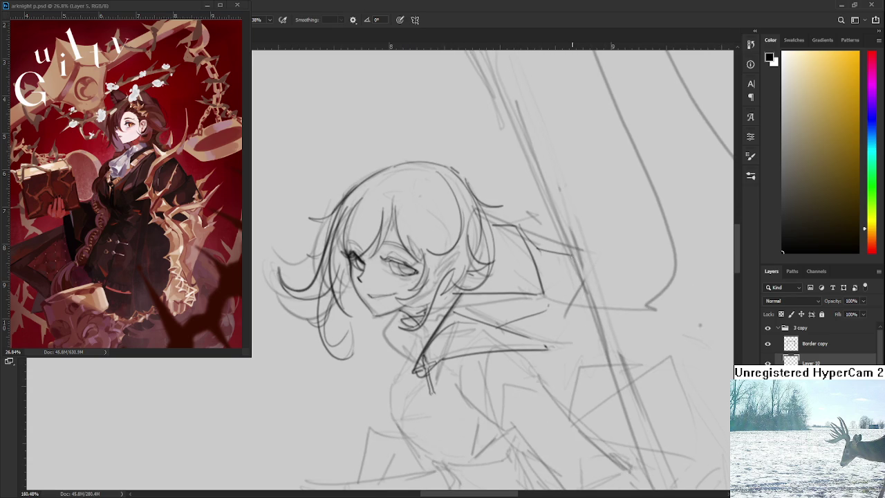
left_click_drag(573, 251, 569, 373)
Step: Zoom out to about 90% and pan to frame the whole figure and frame edge
scroll(513, 305, "down", 3)
scroll(505, 309, "down", 2)
scroll(502, 312, "up", 2)
left_click_drag(497, 314, 495, 311)
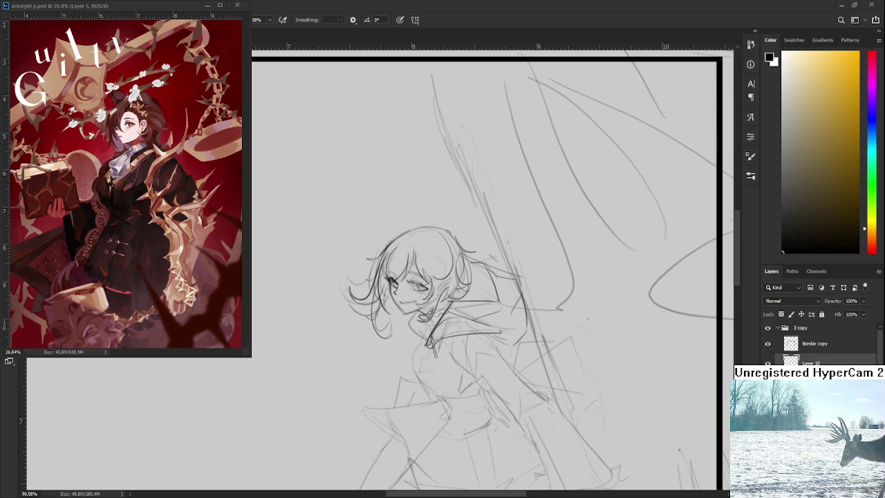
scroll(519, 336, "down", 1)
Step: Add a short vertical stroke beside the hood and retry short collar strokes, undoing them
scroll(495, 312, "down", 1)
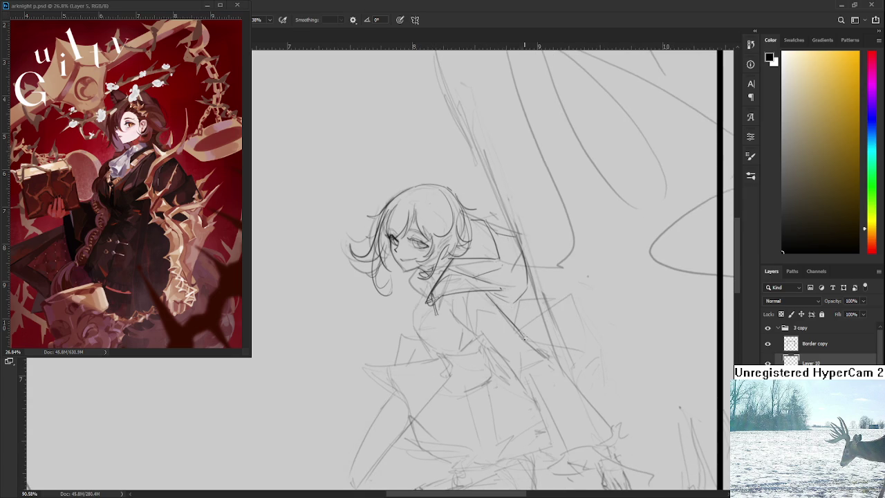
left_click_drag(525, 298, 527, 338)
left_click_drag(487, 310, 520, 338)
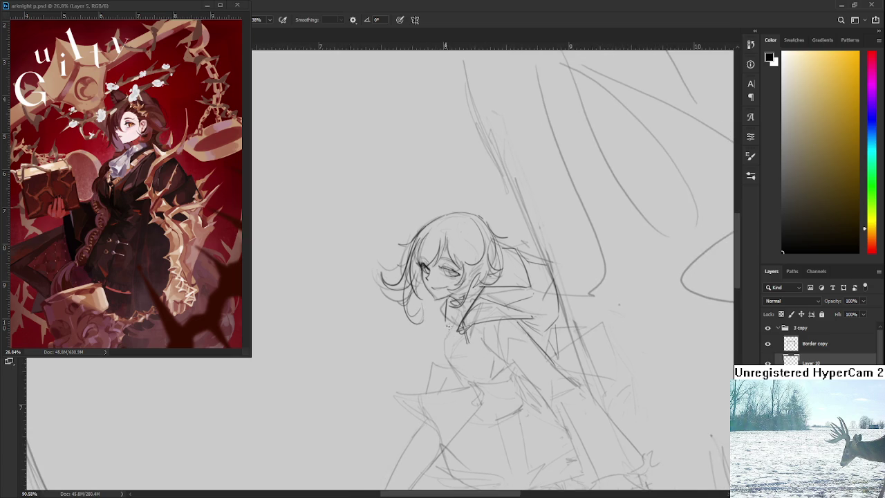
mouse_move(451, 324)
left_mouse_down()
mouse_move(462, 305)
mouse_move(450, 330)
mouse_move(451, 305)
left_mouse_up()
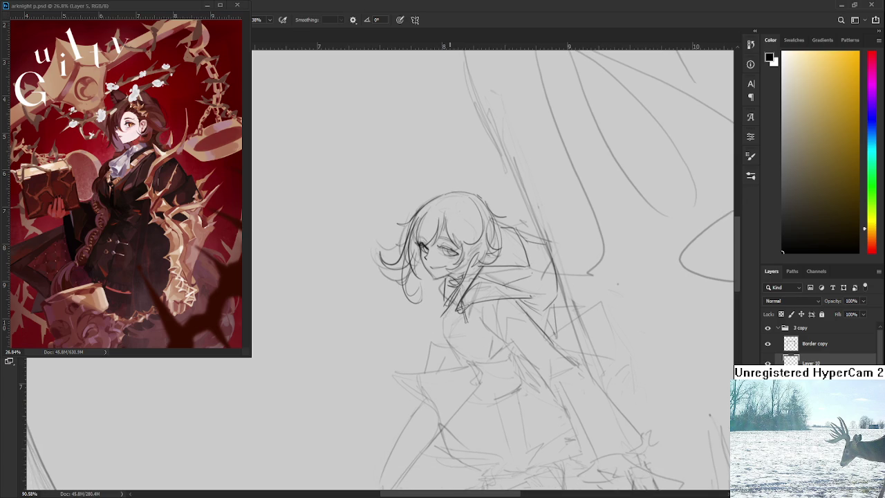
key("ctrl+z")
mouse_move(453, 290)
left_mouse_down()
mouse_move(441, 327)
mouse_move(447, 348)
left_mouse_up()
key("ctrl+z")
key("ctrl+z")
key("ctrl+z")
key("ctrl+z")
mouse_move(446, 311)
left_mouse_down()
mouse_move(448, 355)
mouse_move(484, 368)
mouse_move(467, 373)
mouse_move(507, 346)
left_mouse_up()
key("ctrl+z")
key("ctrl+z")
key("ctrl+z")
key("ctrl+z")
key("ctrl+z")
key("ctrl+z")
Step: Sketch a small bow at the collar below the chin
left_click_drag(451, 313, 463, 304)
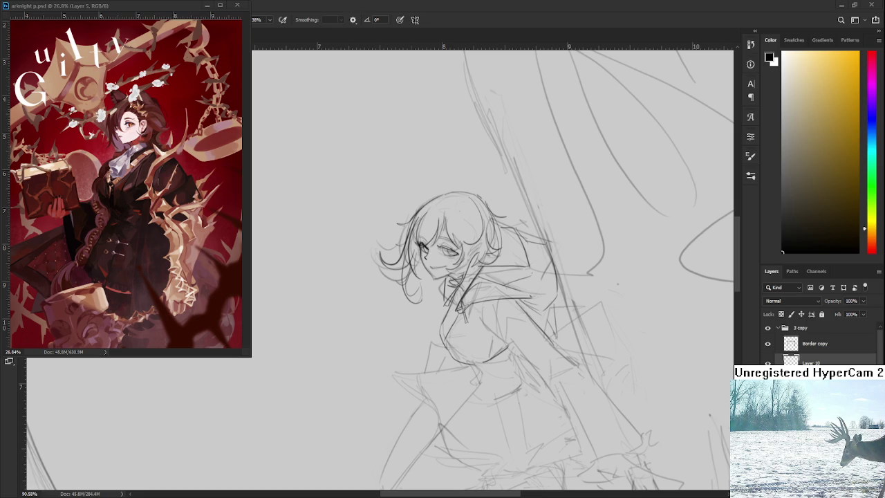
Step: Sketch pencil strokes down and around the figure's waist, undoing the unwanted one
scroll(438, 360, "up", 1)
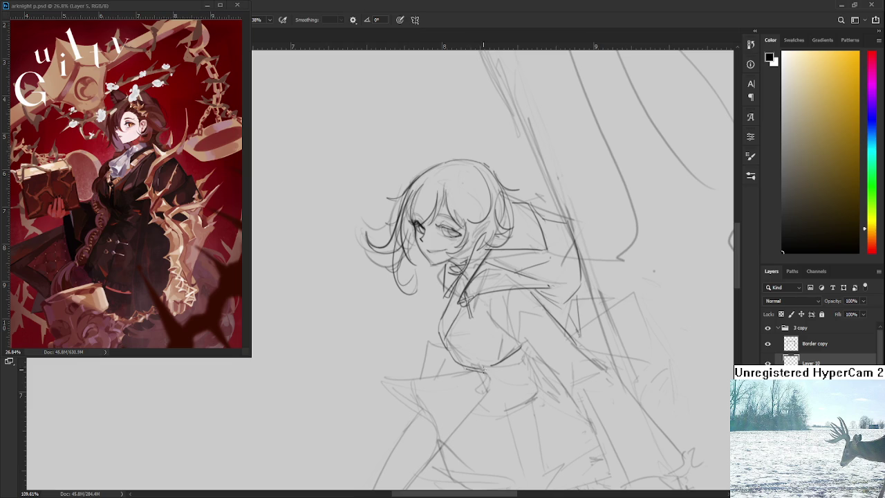
mouse_move(492, 372)
left_mouse_down()
mouse_move(503, 387)
mouse_move(487, 404)
left_mouse_up()
left_click_drag(477, 371, 485, 395)
left_click_drag(484, 372, 491, 401)
mouse_move(498, 369)
left_mouse_down()
mouse_move(492, 351)
mouse_move(530, 369)
left_mouse_up()
key("ctrl+z")
Step: Draw the skirt hem lines and a short line on the chest
mouse_move(475, 378)
left_mouse_down()
mouse_move(535, 355)
mouse_move(512, 381)
mouse_move(496, 341)
mouse_move(468, 399)
mouse_move(476, 413)
mouse_move(493, 377)
left_mouse_up()
key("ctrl+z")
key("ctrl+z")
key("ctrl+z")
key("ctrl+z")
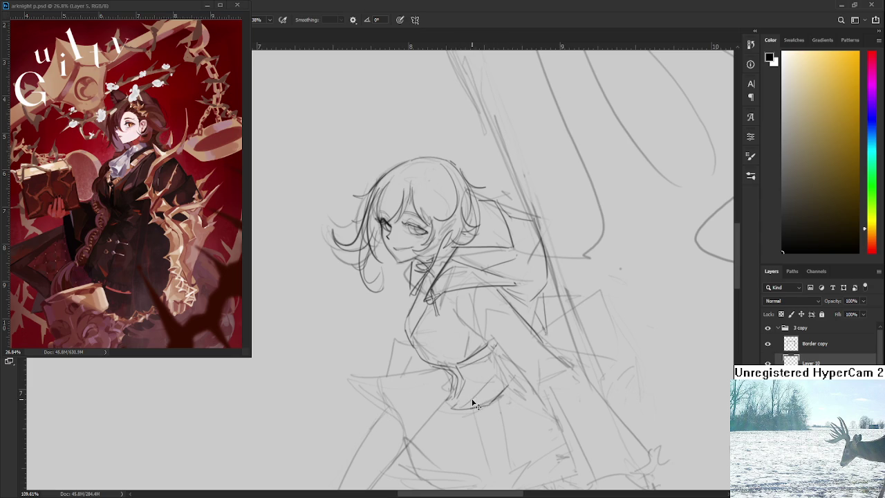
mouse_move(461, 408)
left_mouse_down()
mouse_move(499, 382)
mouse_move(491, 389)
left_mouse_up()
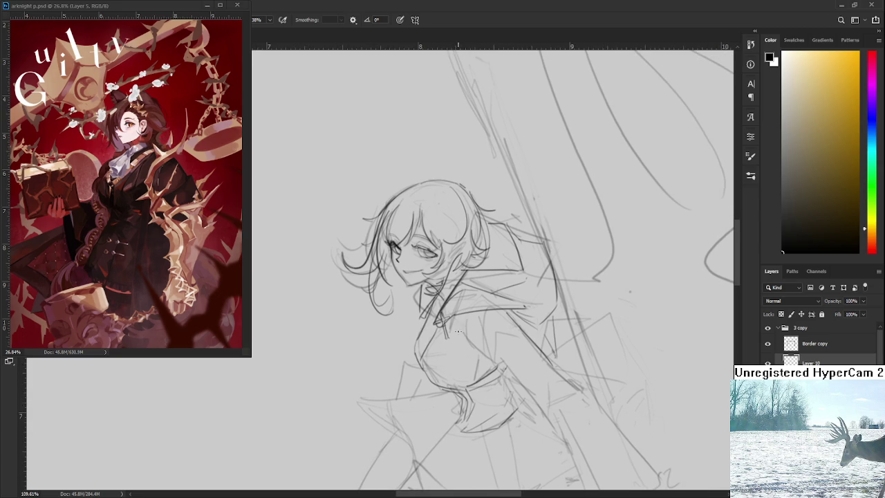
left_click_drag(444, 322, 448, 345)
key("e")
key("b")
Step: Zoom and pan to centre the hooded figure
scroll(422, 328, "down", 3)
scroll(436, 325, "down", 2)
scroll(450, 324, "up", 3)
scroll(467, 322, "down", 1)
scroll(470, 320, "up", 1)
scroll(484, 315, "up", 2)
scroll(496, 308, "up", 1)
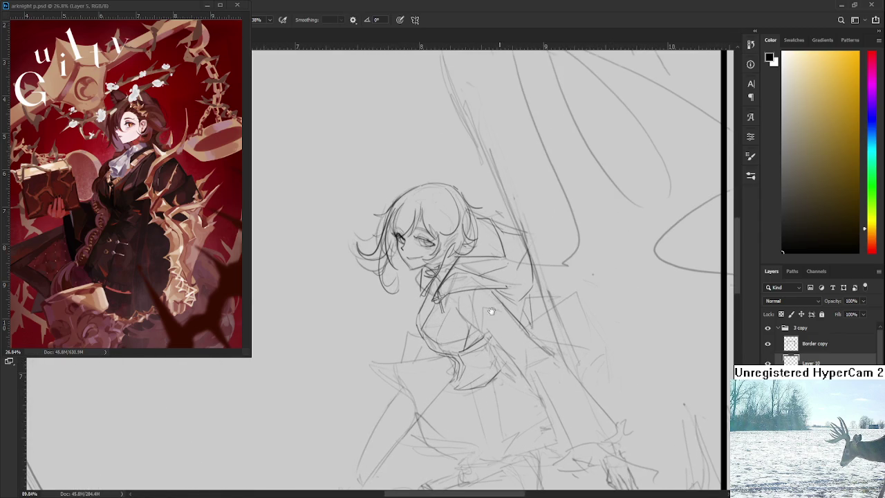
left_click_drag(501, 307, 457, 328)
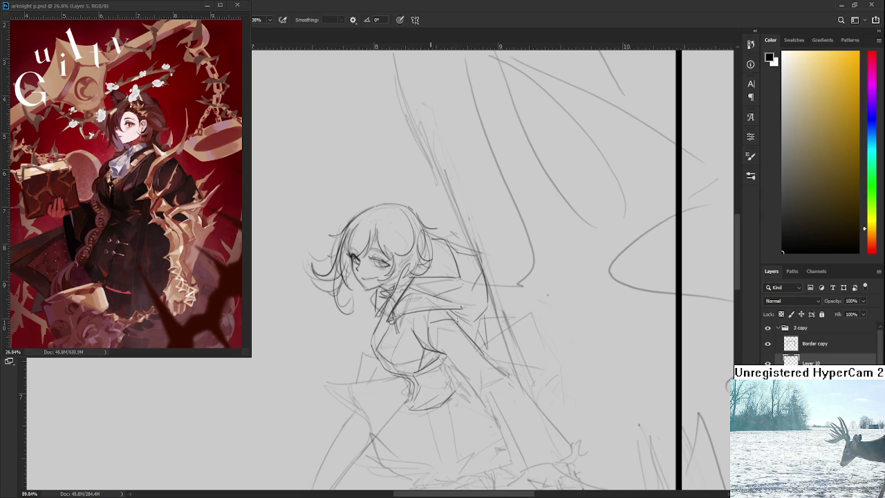
Step: Draw and darken a pencil line down the jacket edge
key("e")
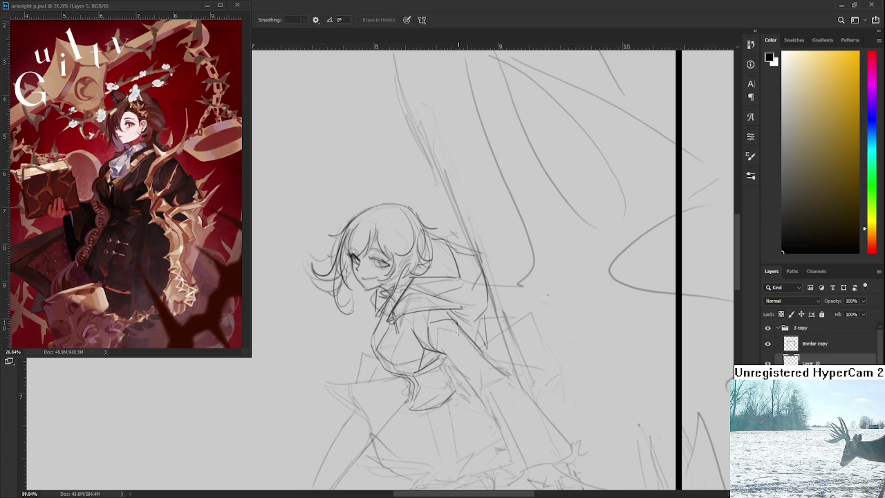
mouse_move(459, 333)
left_mouse_down()
mouse_move(445, 296)
mouse_move(471, 369)
left_mouse_up()
key("b")
key("ctrl+z")
key("ctrl+shift+z")
key("ctrl+z")
left_click_drag(431, 317, 466, 363)
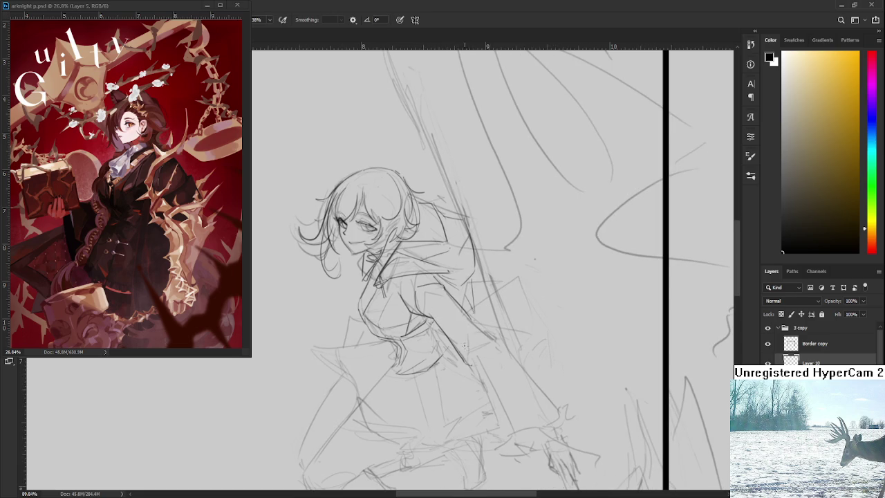
left_click_drag(448, 334, 468, 364)
Step: Add a short stroke along the arm and a dark line down the figure's side
key("e")
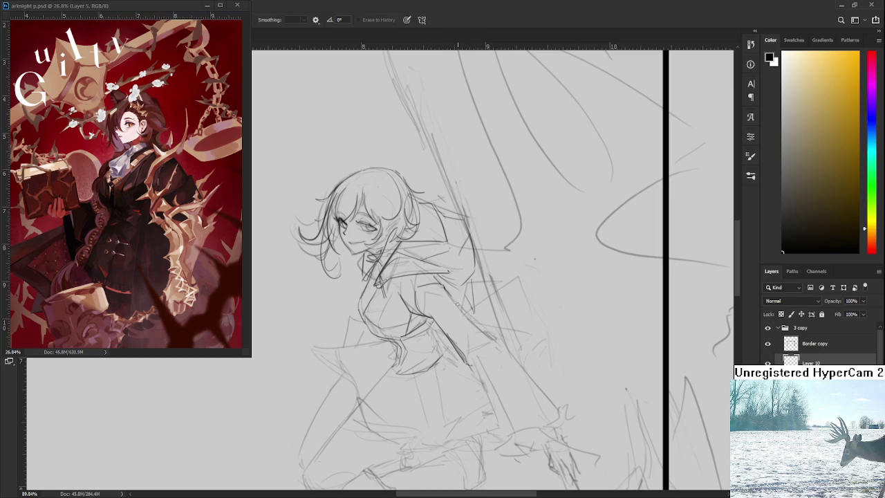
key("b")
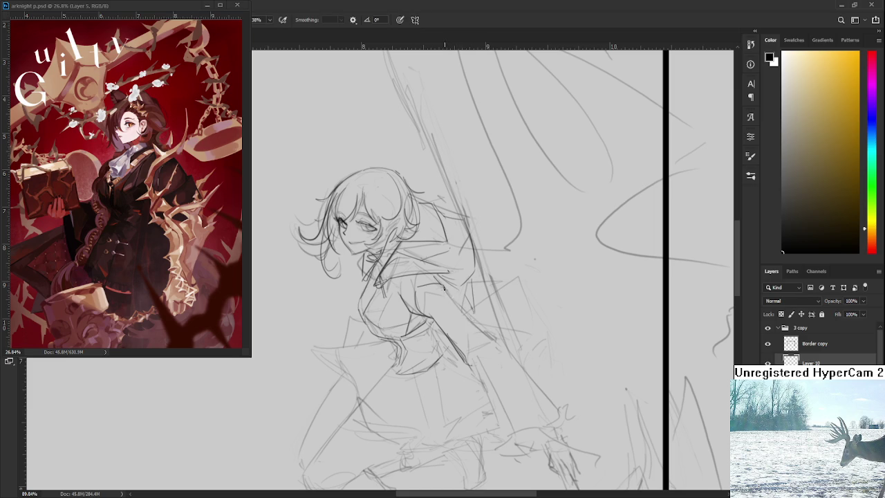
mouse_move(460, 319)
left_mouse_down()
mouse_move(495, 337)
mouse_move(495, 318)
left_mouse_up()
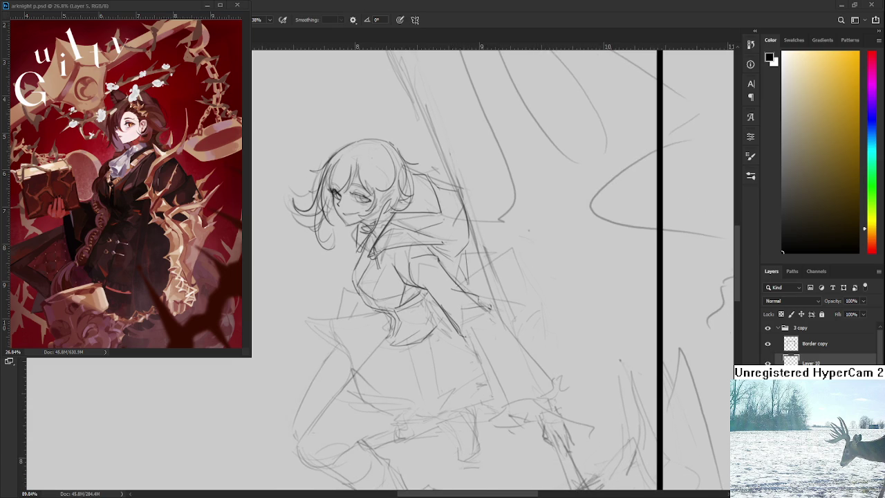
left_click_drag(465, 328, 458, 318)
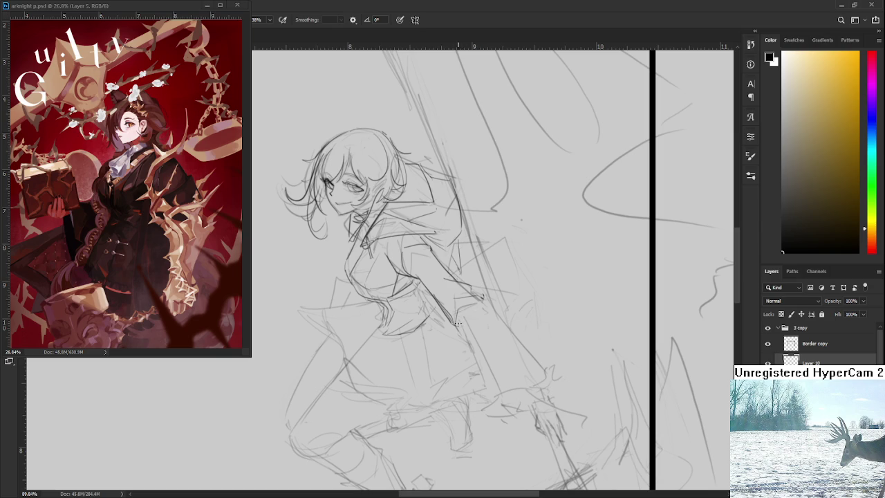
left_click_drag(462, 327, 485, 368)
key("ctrl+z")
left_click_drag(456, 324, 496, 385)
Step: Add a short curved stroke near the hip and reframe on the head and shoulders
scroll(543, 370, "down", 2)
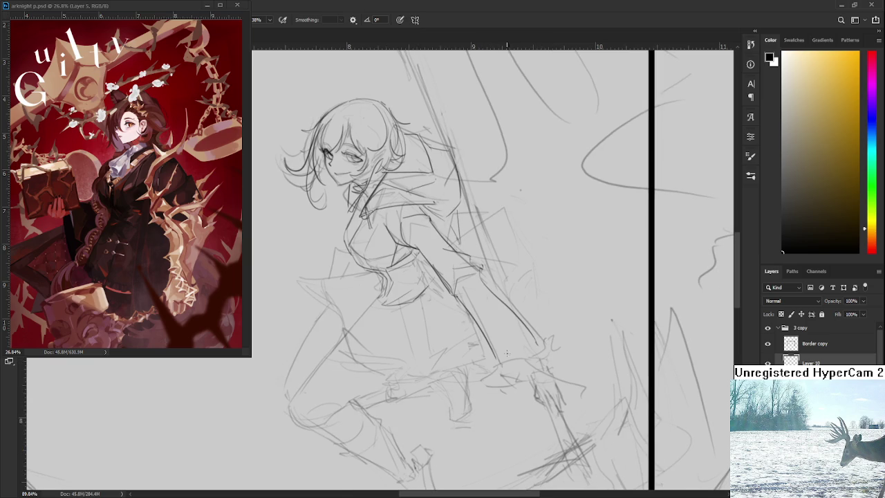
left_click_drag(500, 355, 529, 341)
mouse_move(526, 349)
left_mouse_down()
mouse_move(520, 338)
mouse_move(502, 352)
mouse_move(536, 329)
left_mouse_up()
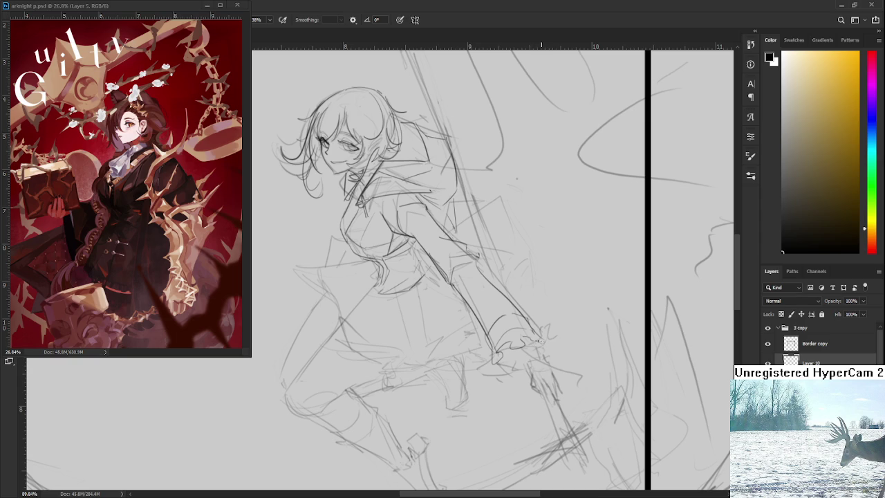
mouse_move(472, 279)
left_mouse_down()
mouse_move(483, 306)
mouse_move(518, 334)
mouse_move(537, 376)
left_mouse_up()
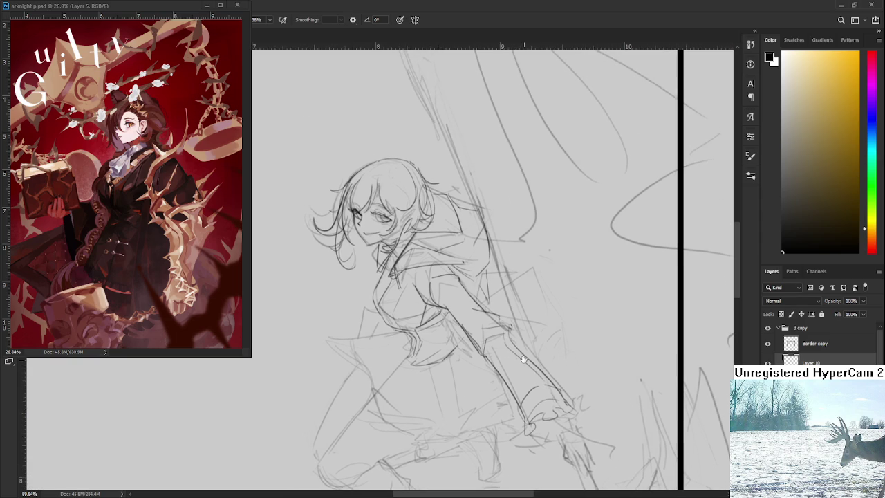
left_click_drag(486, 315, 511, 346)
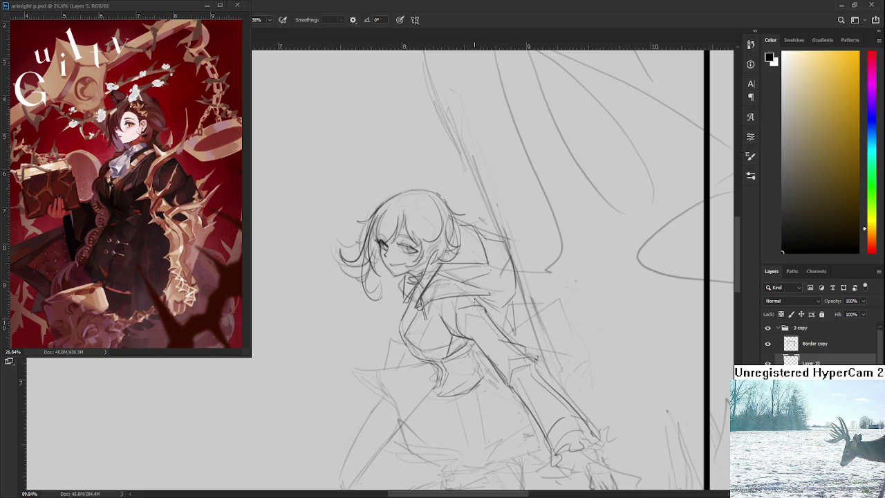
scroll(477, 309, "down", 1)
scroll(500, 302, "down", 1)
scroll(500, 302, "down", 5)
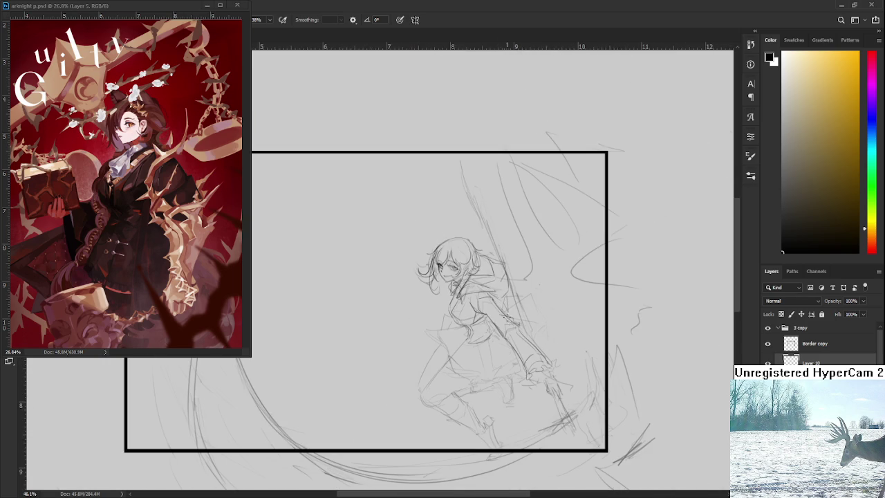
scroll(533, 349, "up", 2)
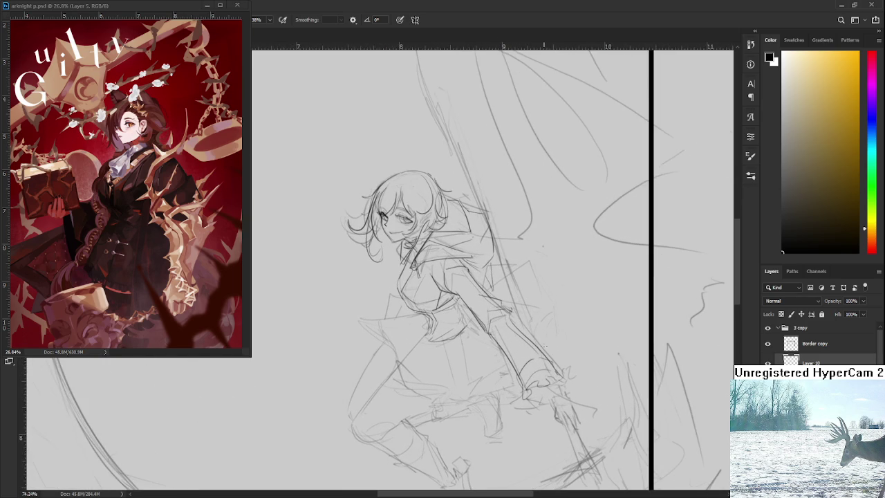
Step: Pan over the lower figure and torso, trying and undoing a stroke across the skirt
scroll(542, 338, "down", 1)
scroll(542, 339, "down", 2)
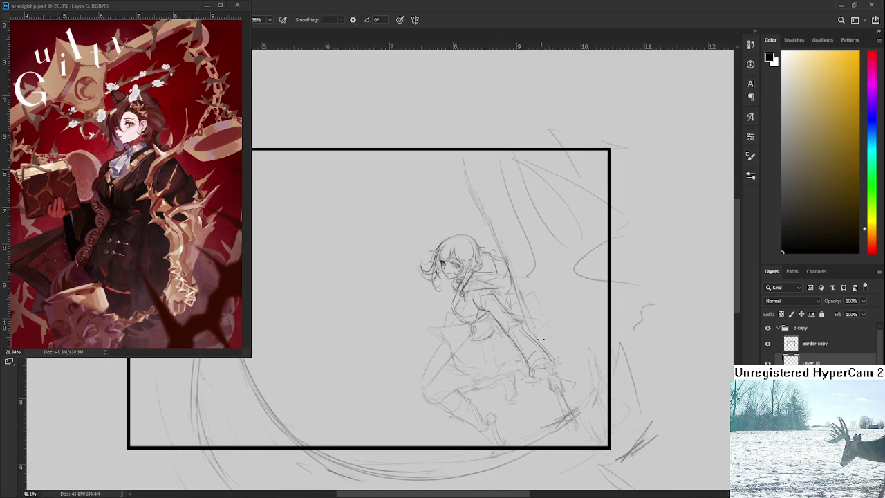
scroll(541, 338, "up", 2)
scroll(538, 339, "up", 2)
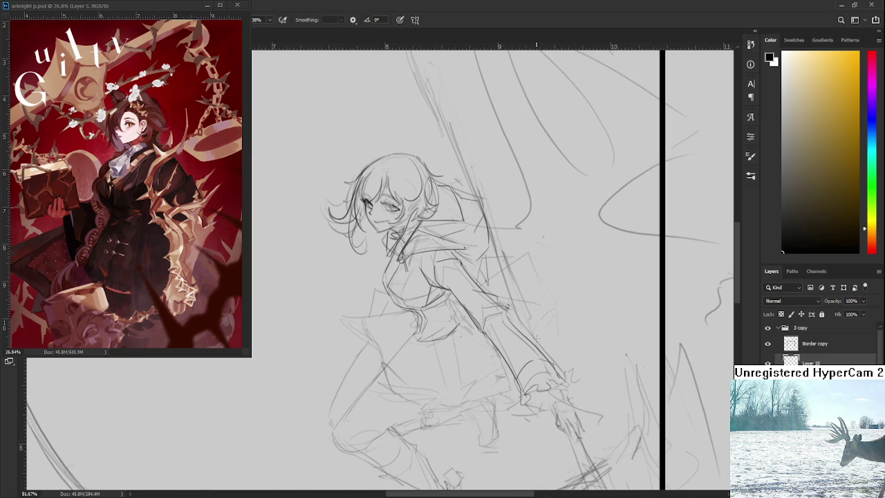
mouse_move(543, 354)
left_mouse_down()
mouse_move(521, 346)
mouse_move(514, 318)
left_mouse_up()
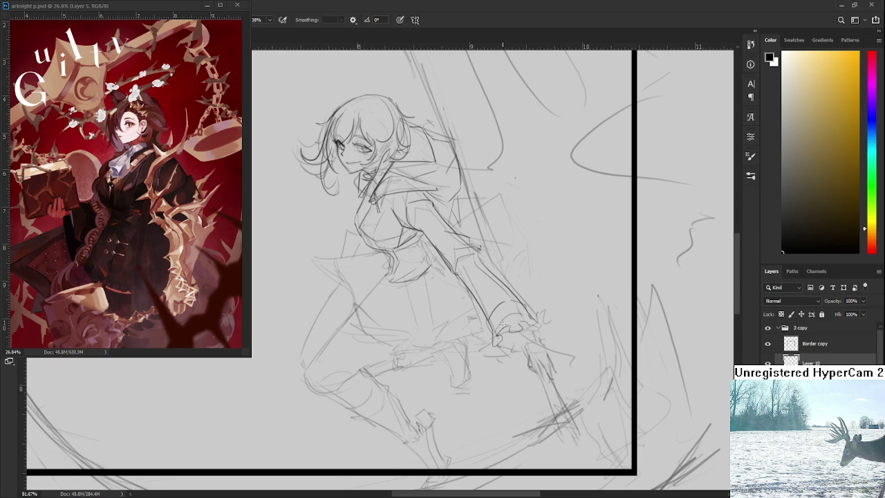
mouse_move(447, 290)
left_mouse_down()
mouse_move(530, 349)
mouse_move(514, 336)
left_mouse_up()
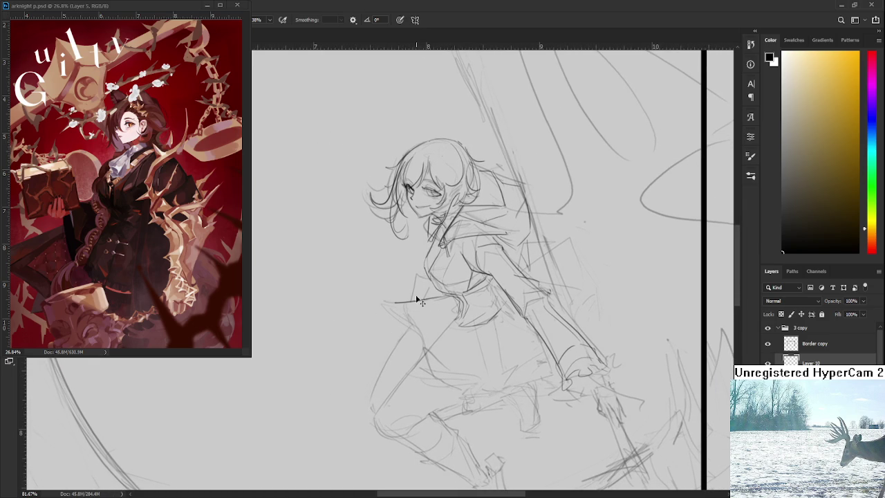
mouse_move(448, 298)
left_mouse_down()
mouse_move(398, 308)
mouse_move(426, 345)
mouse_move(454, 321)
left_mouse_up()
key("ctrl+z")
key("ctrl+z")
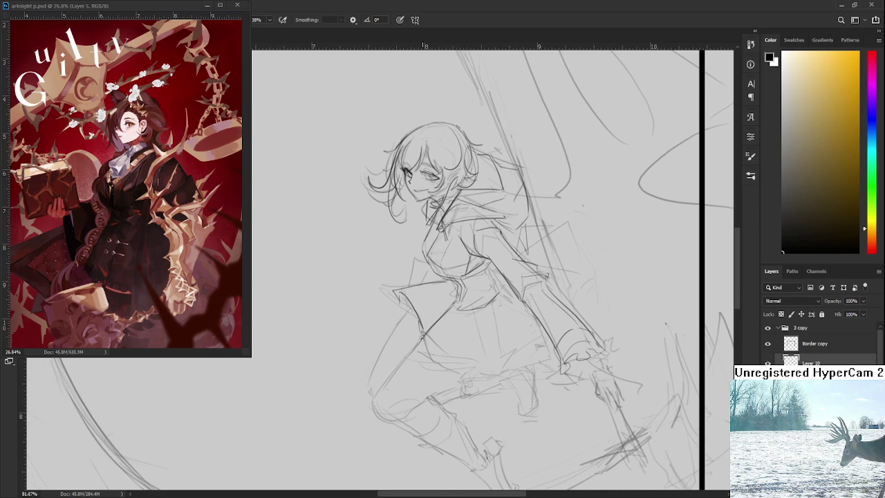
Step: Draw the skirt hem line, a jagged lower-skirt stroke, and several pleat lines
left_click_drag(415, 333, 454, 381)
key("ctrl+z")
key("ctrl+z")
left_click_drag(416, 344, 464, 372)
left_click_drag(454, 361, 517, 350)
left_click_drag(457, 313, 457, 361)
left_click_drag(492, 312, 513, 352)
scroll(518, 334, "down", 3)
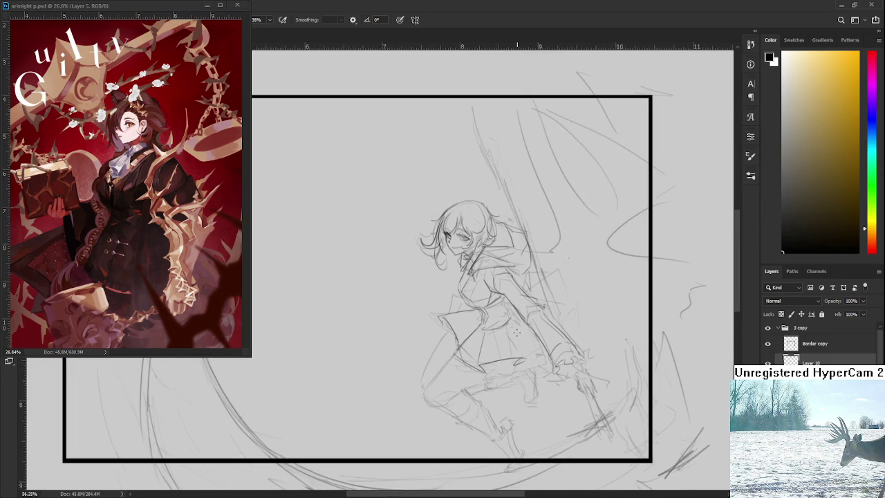
scroll(518, 334, "down", 1)
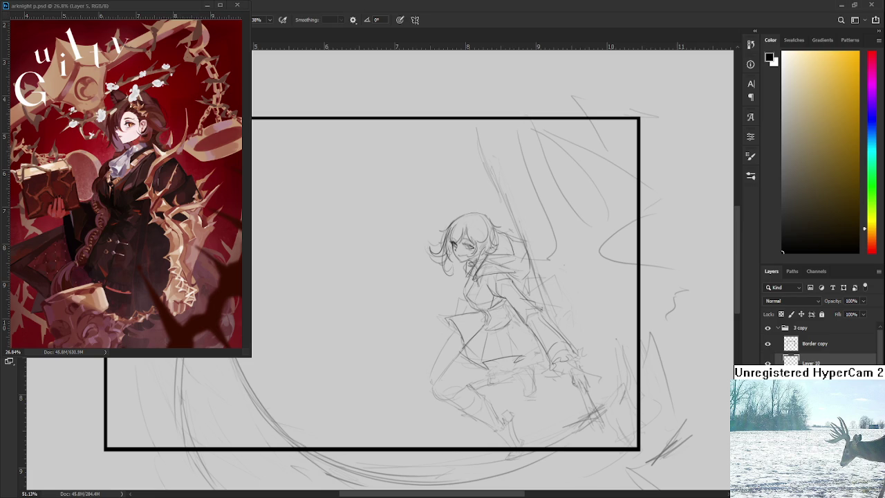
scroll(509, 320, "up", 2)
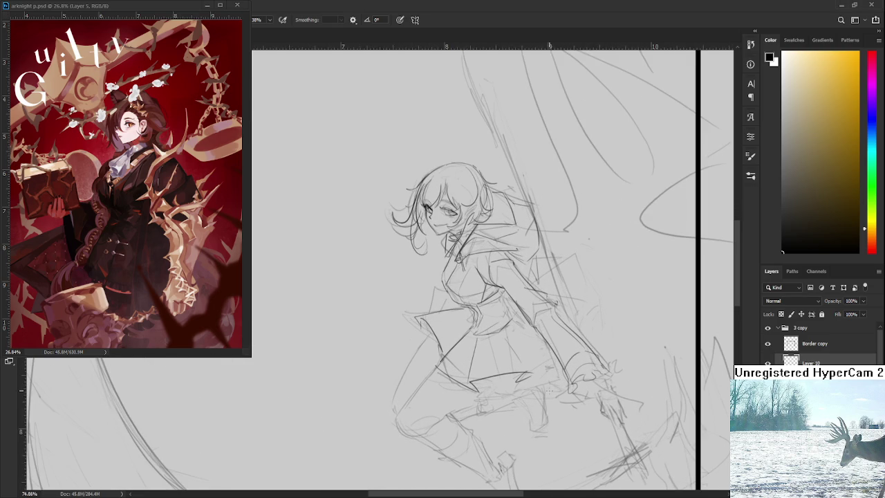
scroll(549, 389, "down", 1)
scroll(529, 366, "down", 1)
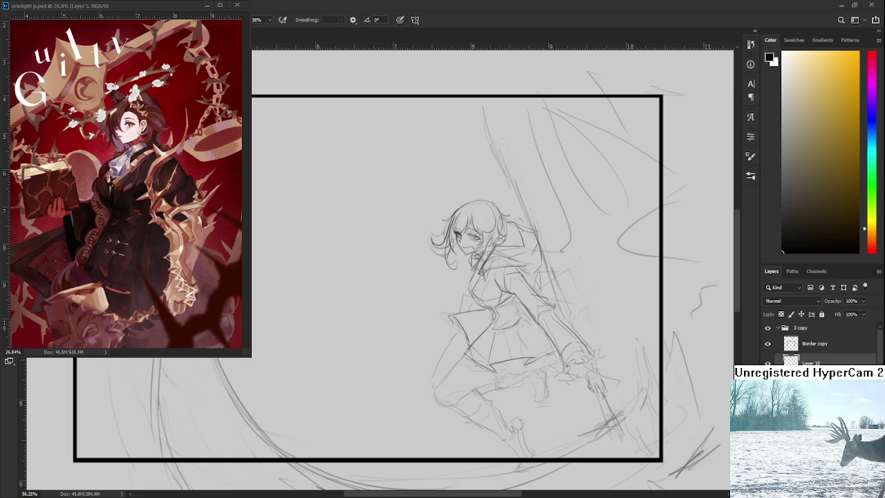
key("alt+Tab")
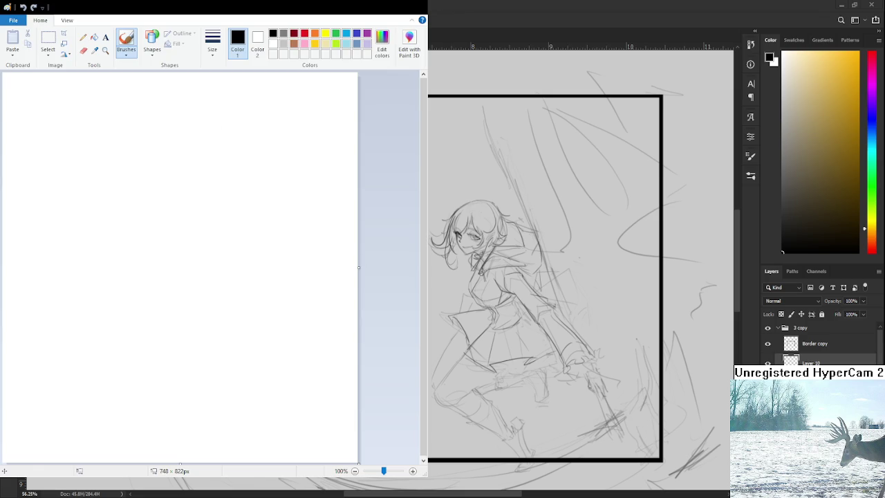
key("alt+Tab")
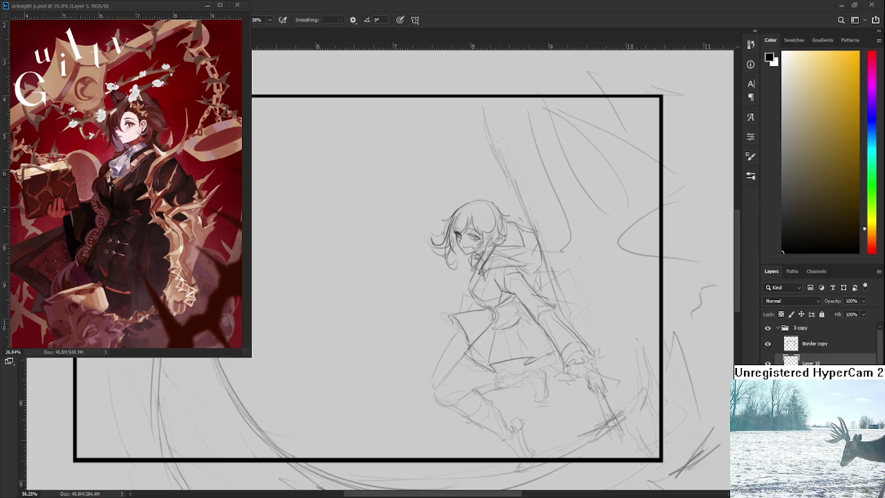
Step: Try redrawing the diagonal skirt line slightly longer, then undo it
scroll(557, 341, "up", 2)
scroll(550, 344, "up", 2)
scroll(539, 350, "up", 2)
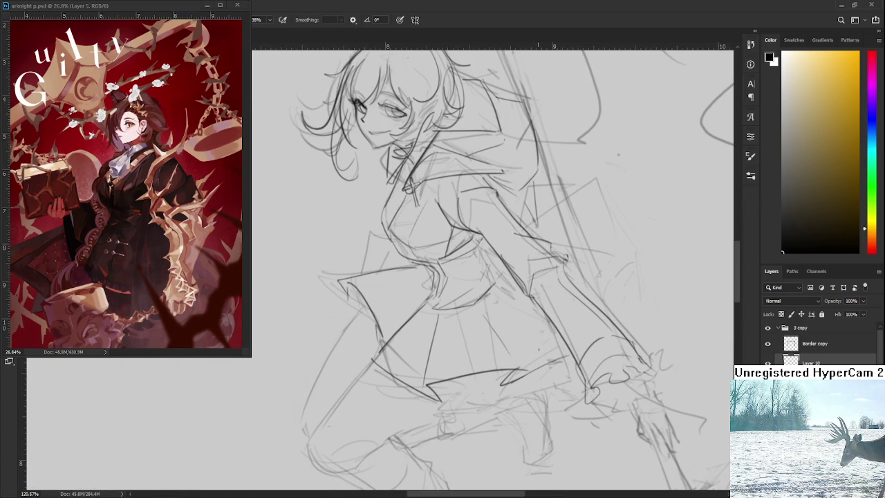
left_click_drag(486, 315, 513, 362)
key("ctrl+z")
Step: Draw straight lines down the sleeve edge, undoing and retrying them
left_click_drag(564, 233, 508, 301)
key("e")
key("b")
mouse_move(540, 260)
left_mouse_down()
mouse_move(484, 300)
mouse_move(540, 260)
mouse_move(573, 343)
left_mouse_up()
key("ctrl+z")
key("ctrl+z")
key("ctrl+z")
mouse_move(539, 261)
left_mouse_down()
mouse_move(572, 343)
mouse_move(516, 357)
mouse_move(529, 316)
mouse_move(552, 310)
mouse_move(534, 358)
left_mouse_up()
key("ctrl+z")
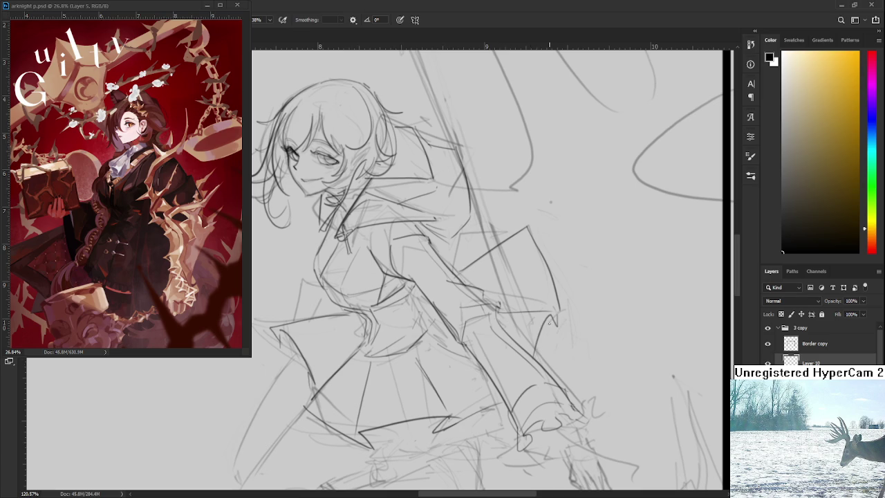
Step: Add a short stroke near the sleeve with the face and upper body in view
left_click_drag(461, 237, 486, 296)
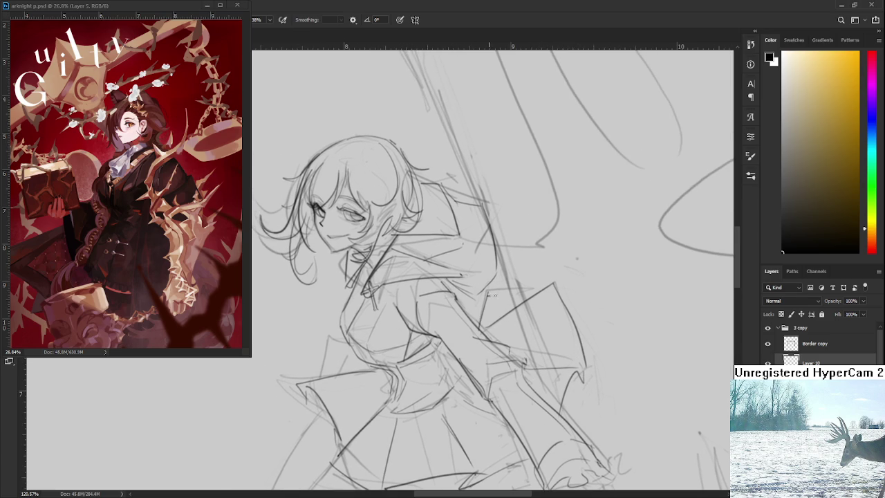
mouse_move(540, 290)
left_mouse_down()
mouse_move(488, 293)
mouse_move(505, 256)
left_mouse_up()
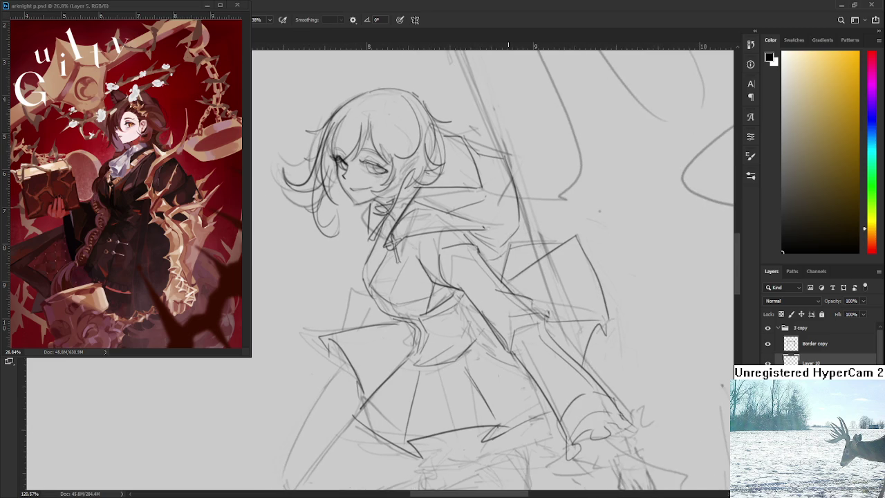
scroll(468, 261, "down", 3)
scroll(468, 260, "down", 2)
scroll(482, 257, "up", 3)
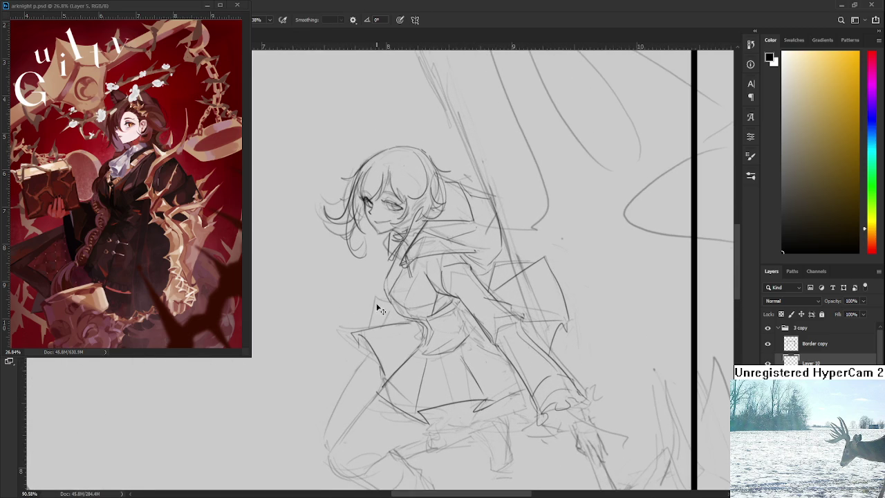
Step: Sketch short vertical strokes on the figure's left torso, hip and waist frill
left_click_drag(371, 297, 371, 324)
left_click_drag(360, 297, 363, 327)
left_click_drag(367, 351, 369, 372)
left_click_drag(365, 354, 381, 388)
left_click_drag(375, 354, 368, 359)
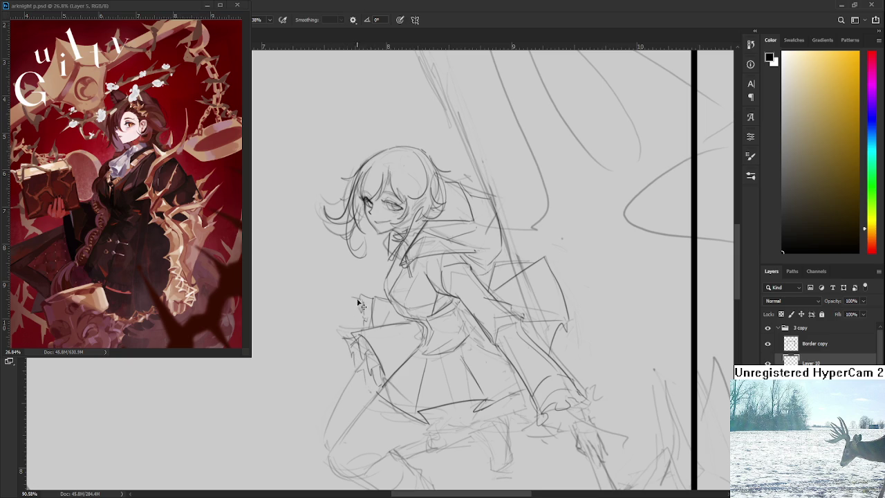
left_click_drag(352, 297, 352, 316)
Step: Draw a zigzag line along the skirt hem, extending it to the right
scroll(377, 374, "down", 4)
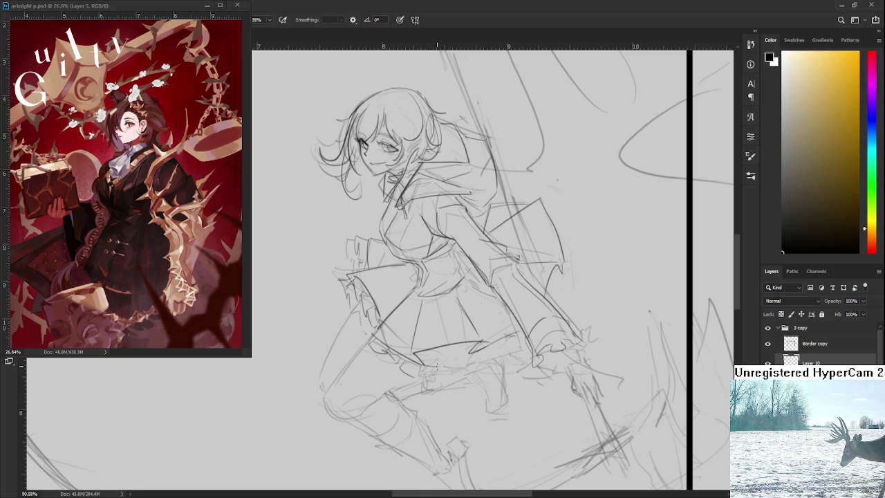
left_click_drag(428, 361, 484, 346)
left_click_drag(465, 362, 518, 343)
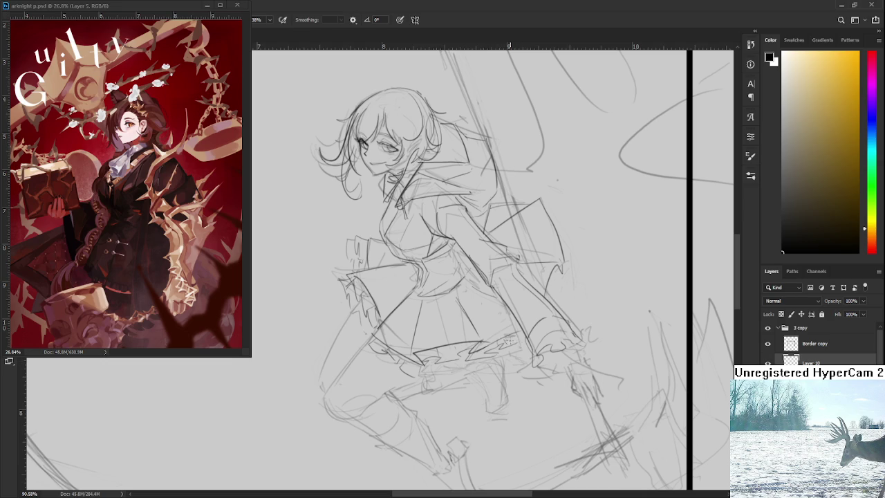
scroll(466, 334, "down", 2)
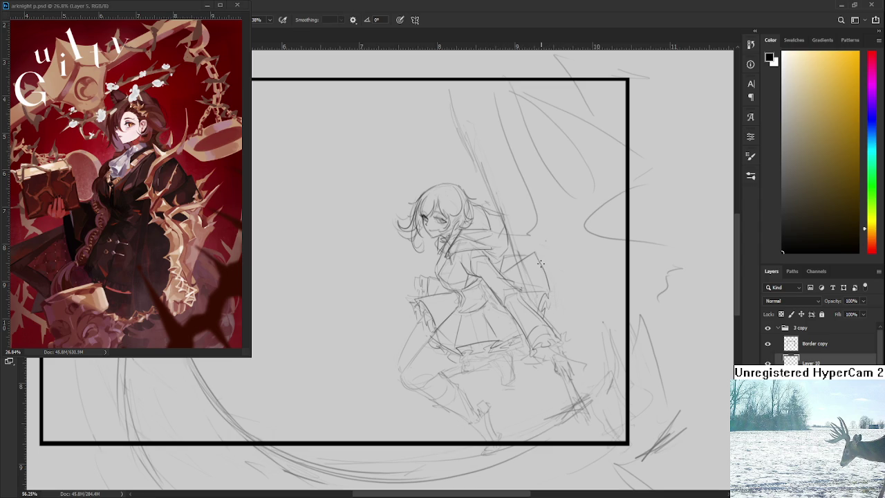
Step: Add pencil strokes at the shoulder, skirt's left edge, hip, thigh, knee and calf
mouse_move(542, 251)
left_mouse_down()
mouse_move(548, 274)
mouse_move(562, 222)
left_mouse_up()
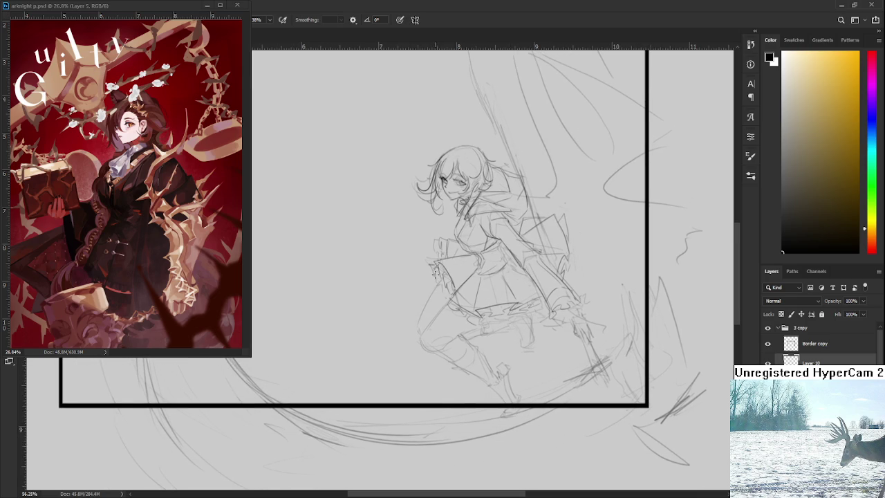
left_click_drag(428, 280, 440, 303)
left_click_drag(461, 336, 471, 299)
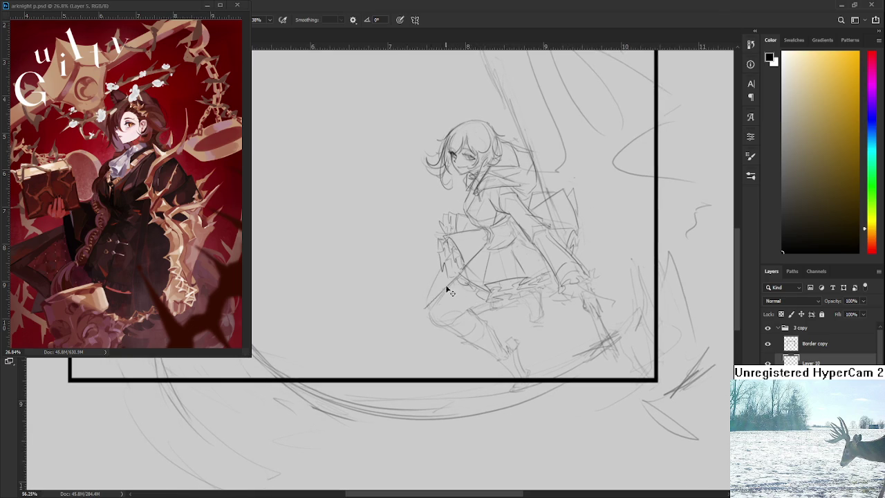
left_click_drag(454, 282, 429, 312)
left_click_drag(436, 324, 451, 325)
left_click_drag(462, 317, 487, 307)
Step: Toggle the eraser and back to the brush, then tilt the canvas view counter-clockwise
key("e")
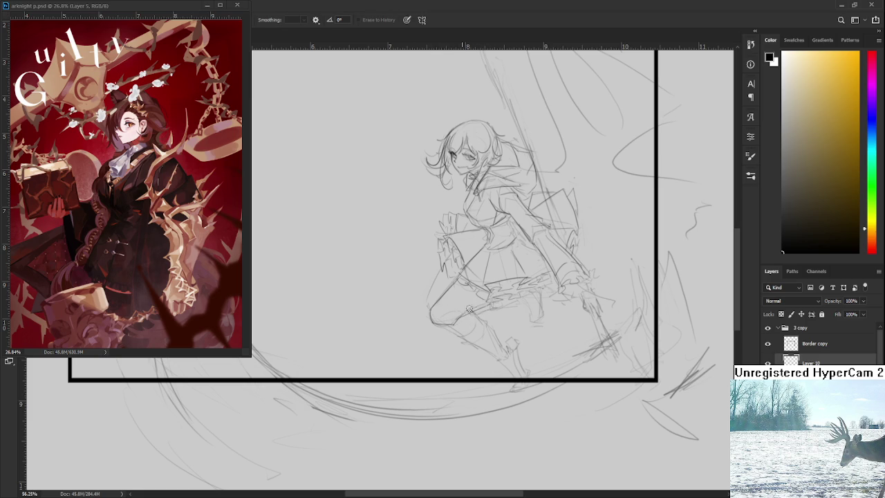
key("b")
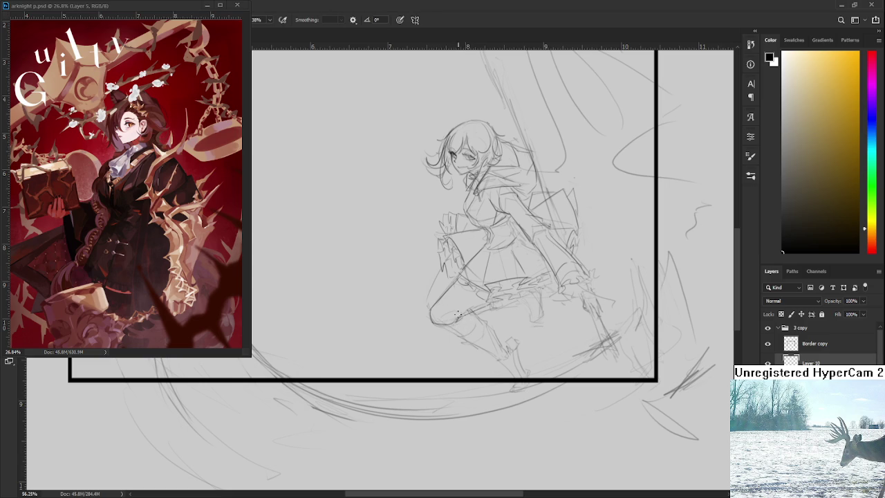
key("r")
mouse_move(493, 333)
left_mouse_down()
mouse_move(441, 376)
mouse_move(404, 328)
mouse_move(415, 351)
left_mouse_up()
key("b")
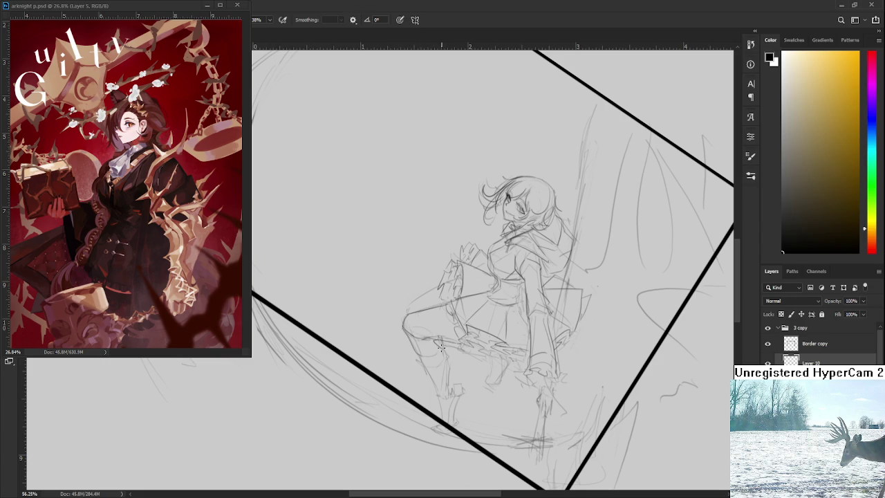
Step: Darken the boot and knee outline and add a line down the back of the boot
left_click_drag(439, 346, 450, 304)
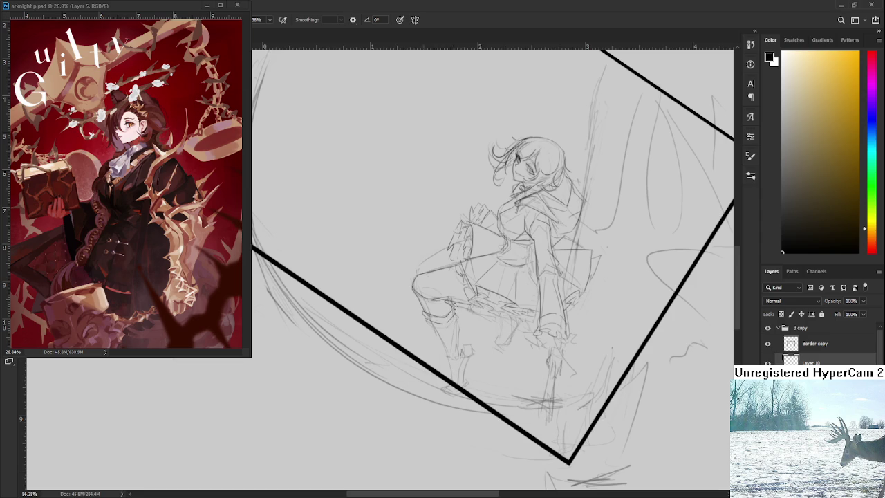
mouse_move(433, 324)
left_mouse_down()
mouse_move(448, 329)
mouse_move(455, 310)
left_mouse_up()
left_click_drag(450, 363, 445, 307)
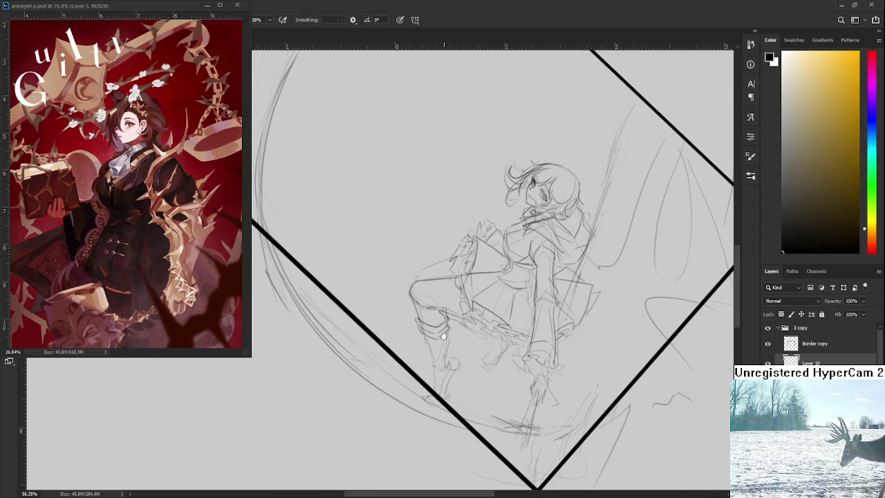
scroll(423, 318, "down", 1)
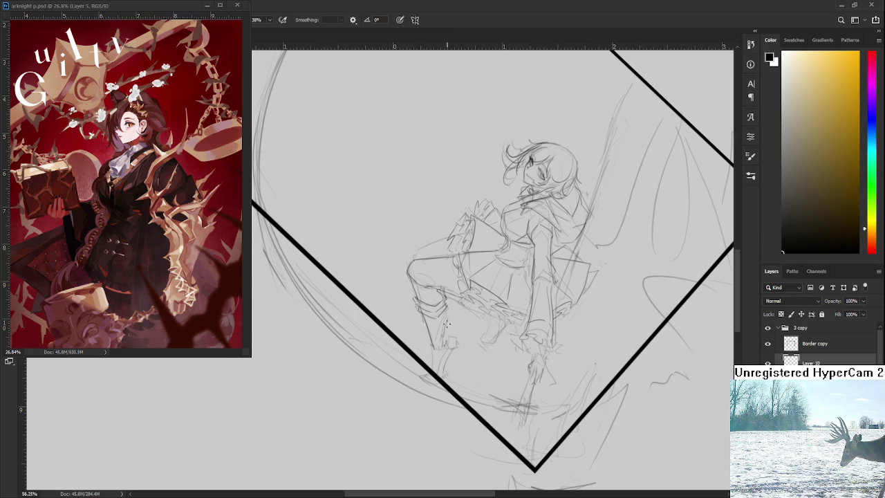
mouse_move(447, 309)
left_mouse_down()
mouse_move(447, 336)
mouse_move(472, 303)
left_mouse_up()
Step: Outline the boot tip, then level the canvas view and recentre it on the figure
key("r")
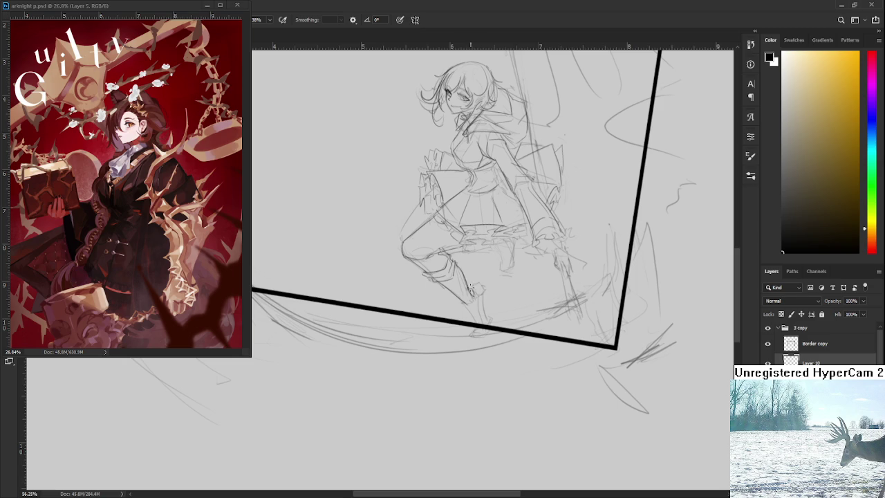
left_click_drag(472, 286, 483, 296)
key("r")
left_click_drag(498, 292, 484, 308)
scroll(486, 277, "down", 3)
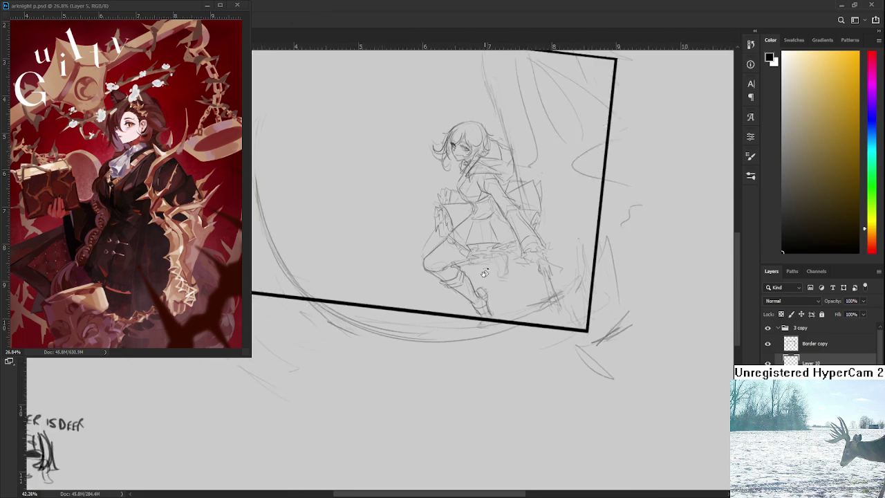
left_click_drag(487, 276, 519, 292)
scroll(492, 254, "up", 1)
scroll(451, 255, "up", 1)
scroll(464, 320, "up", 1)
left_click_drag(421, 308, 422, 336)
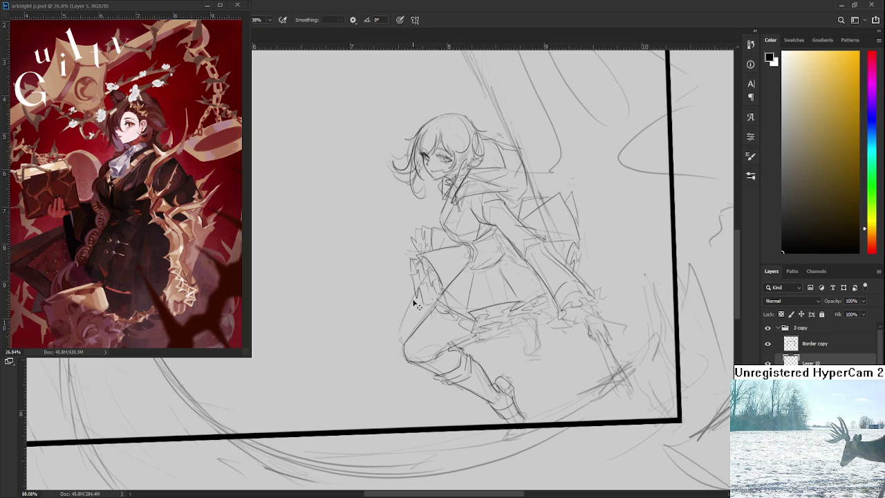
Step: Draw the left leg and knee line and shape the foot outline with short strokes
left_click_drag(399, 339, 417, 296)
left_click_drag(477, 333, 470, 310)
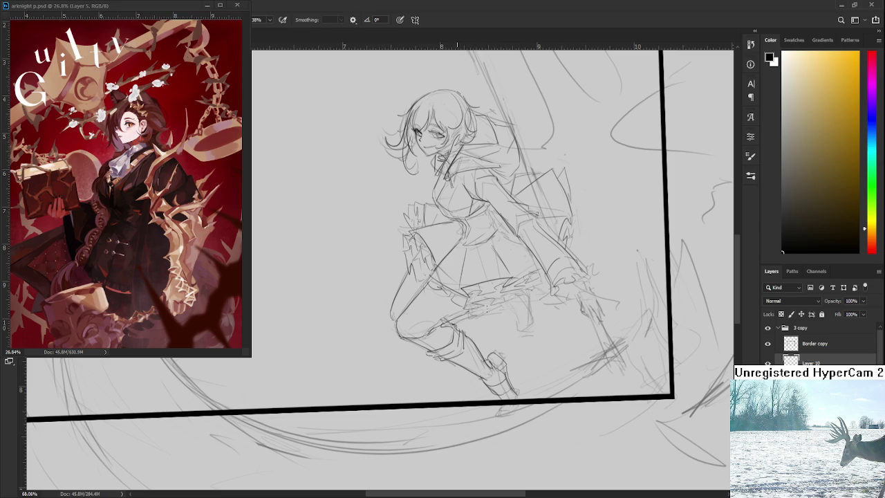
left_click_drag(518, 330, 533, 330)
left_click_drag(528, 299, 533, 331)
mouse_move(514, 394)
left_mouse_down()
mouse_move(502, 336)
mouse_move(509, 346)
left_mouse_up()
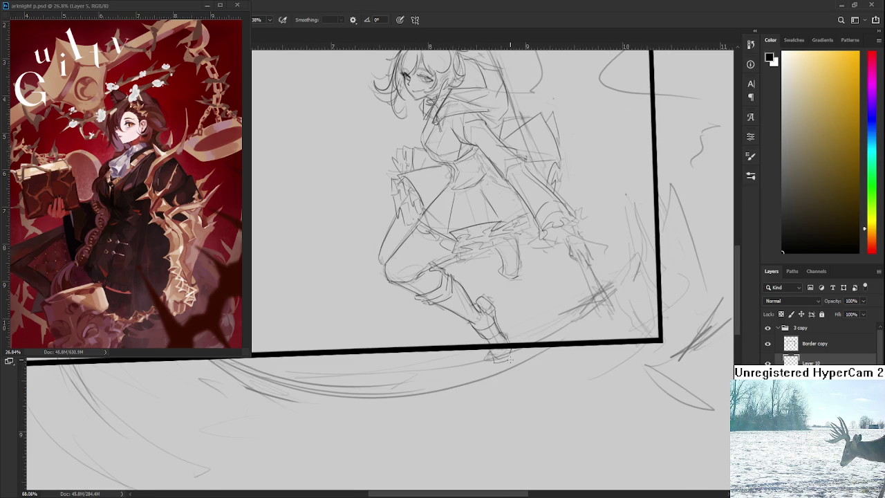
left_click_drag(529, 285, 516, 323)
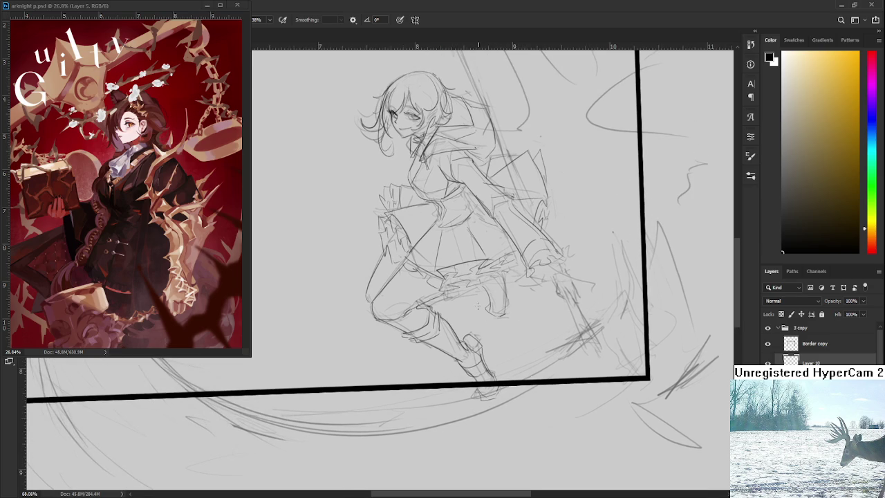
left_click_drag(497, 280, 483, 288)
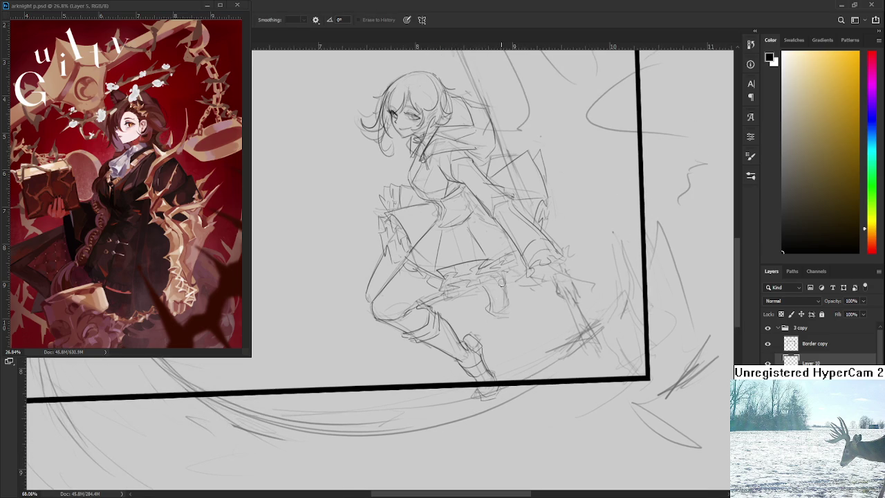
Step: Lasso the foot under the skirt and put it in Free Transform (Ctrl+T)
key("e")
key("b")
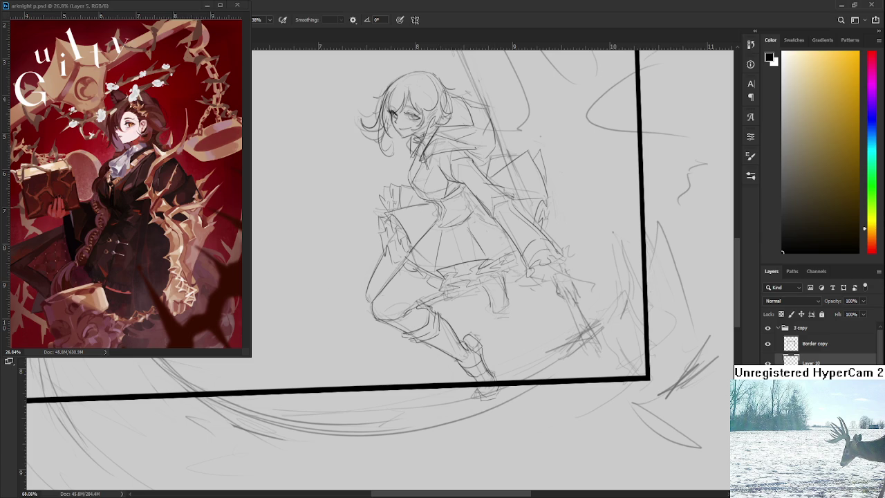
key("e")
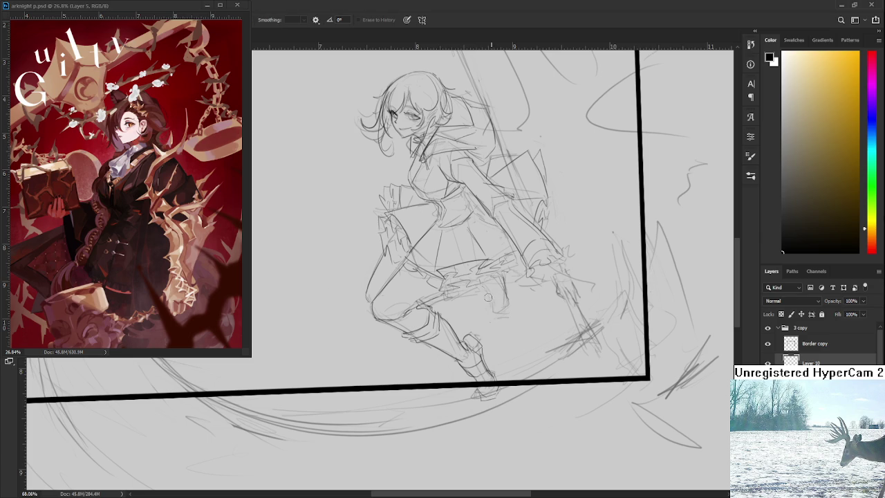
key("b")
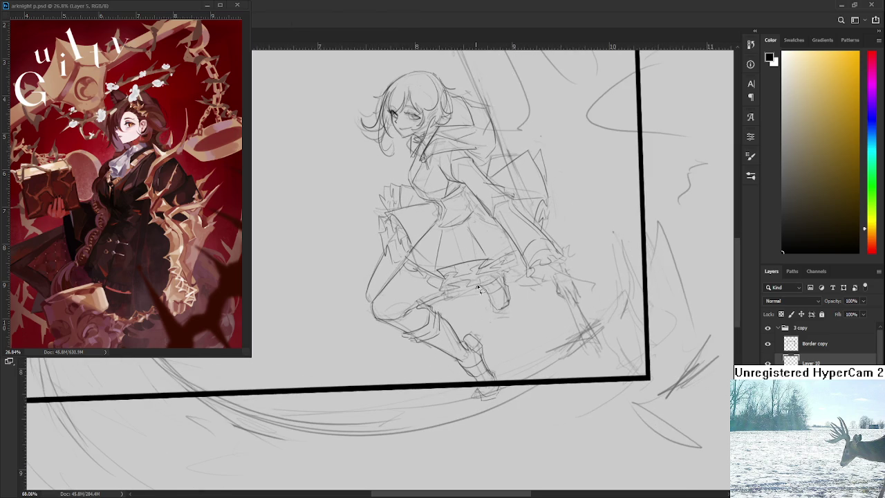
mouse_move(499, 281)
left_mouse_down()
mouse_move(493, 277)
mouse_move(524, 338)
left_mouse_up()
key("ctrl+t")
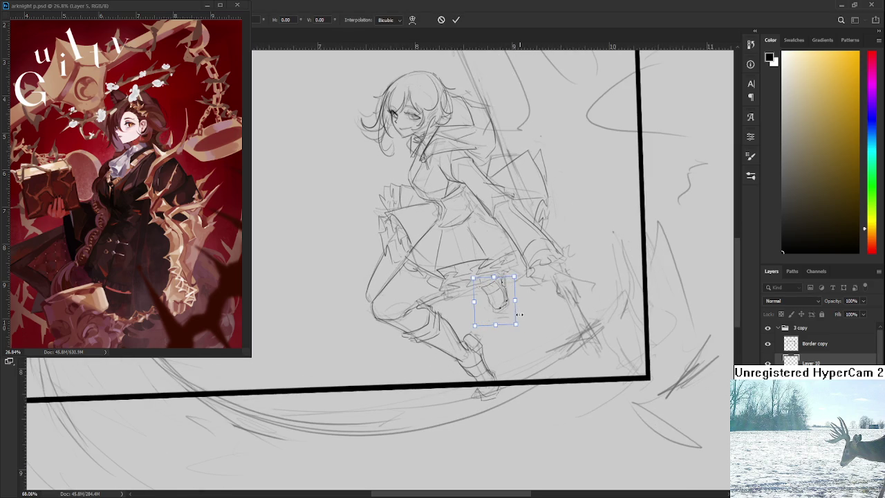
Step: Commit the foot transform and turn the tilted canvas view back upright
key("Return")
scroll(526, 331, "down", 3)
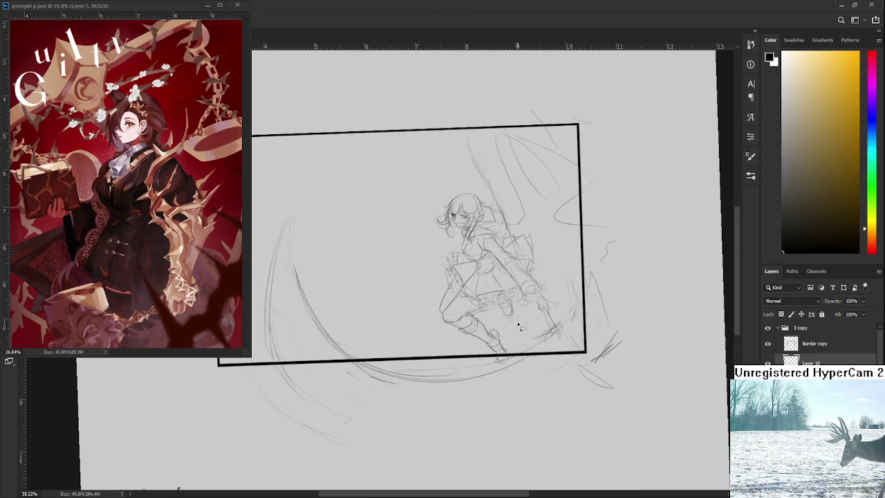
mouse_move(525, 331)
left_mouse_down()
mouse_move(555, 348)
mouse_move(568, 335)
left_mouse_up()
scroll(529, 341, "up", 3)
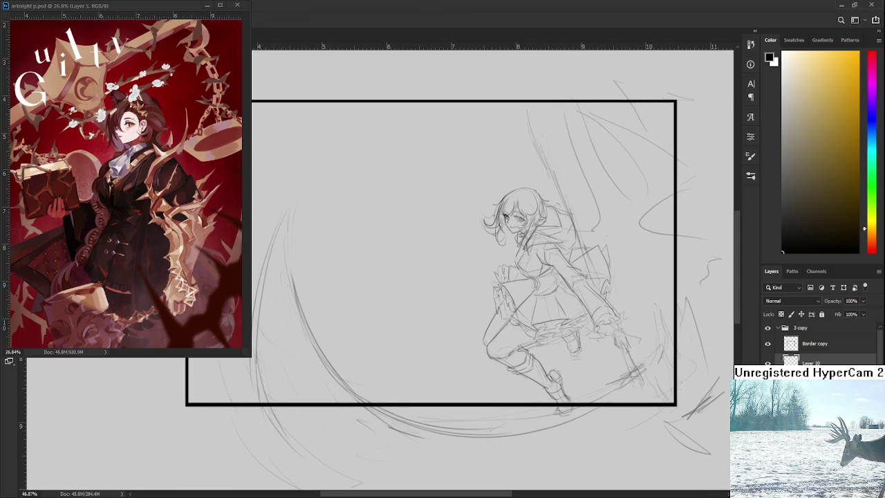
scroll(512, 331, "down", 2)
scroll(513, 331, "down", 1)
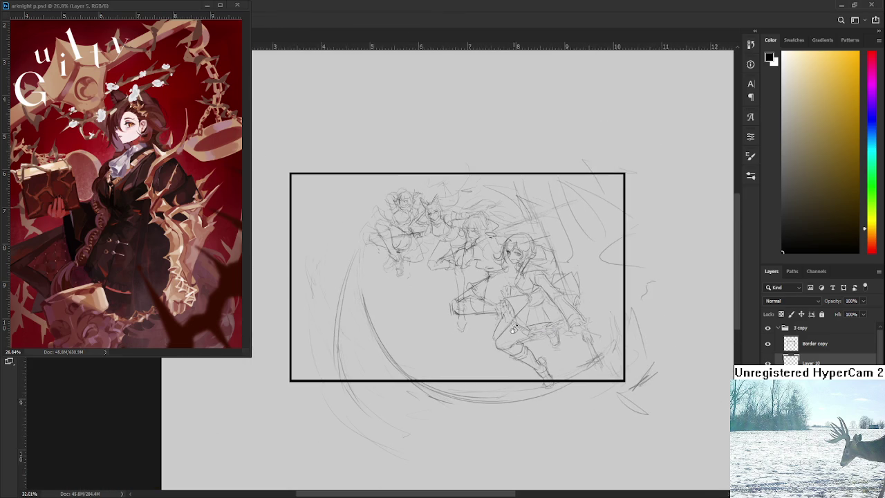
scroll(503, 301, "up", 3)
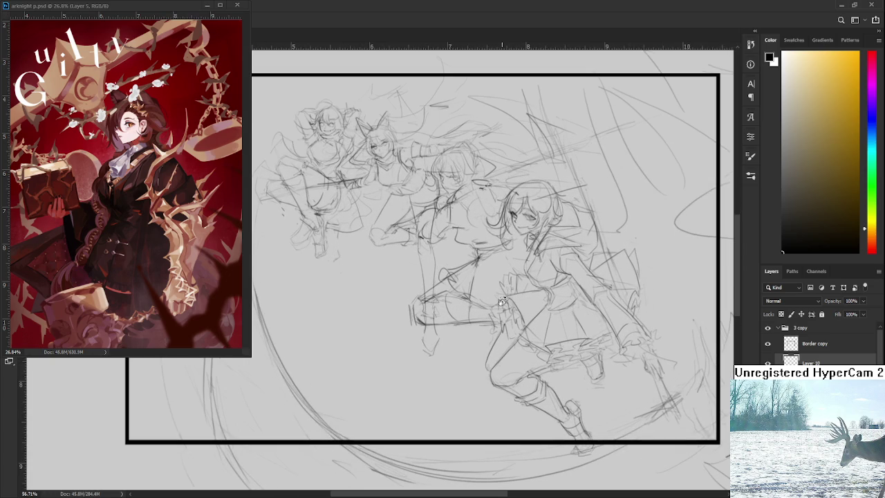
Step: Hide the other figures and background construction lines to check the girl, then restore the lines
key("ctrl+z")
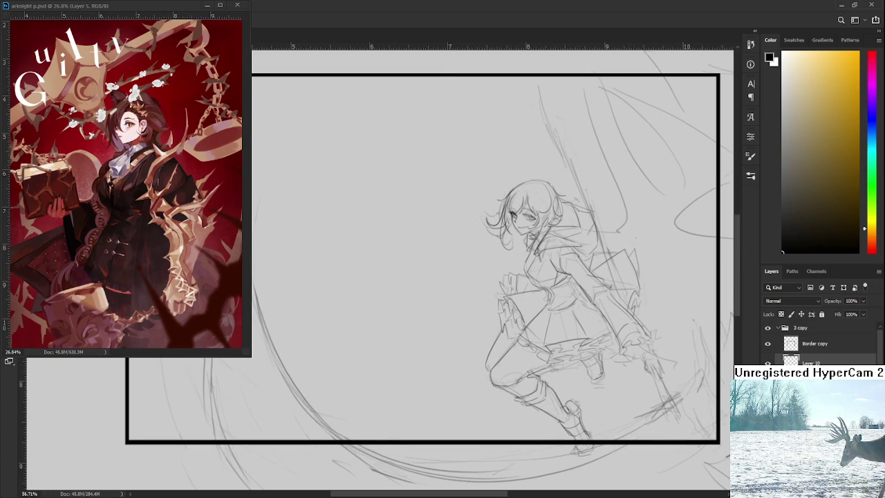
left_click_drag(656, 333, 608, 325)
scroll(608, 325, "up", 3)
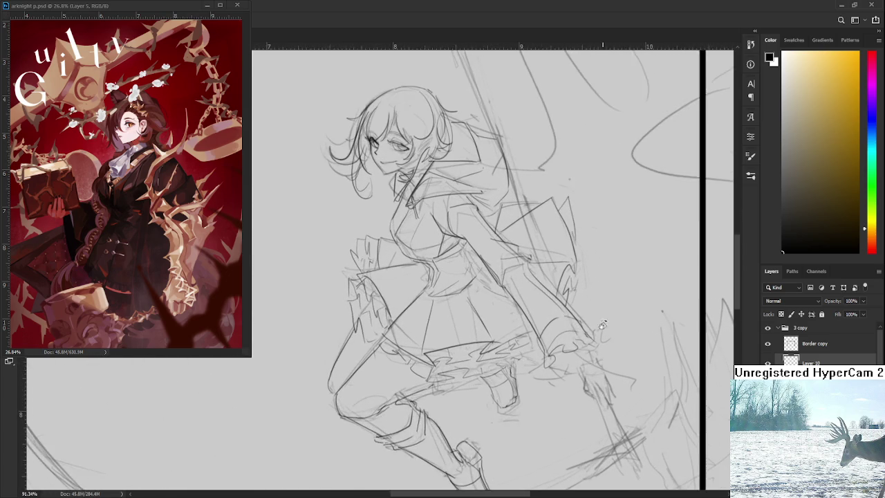
scroll(601, 326, "down", 1)
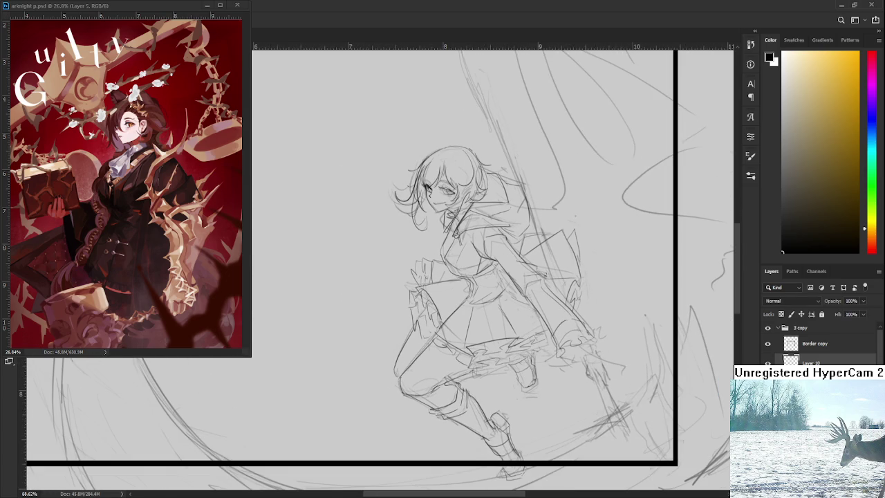
key("ctrl+z")
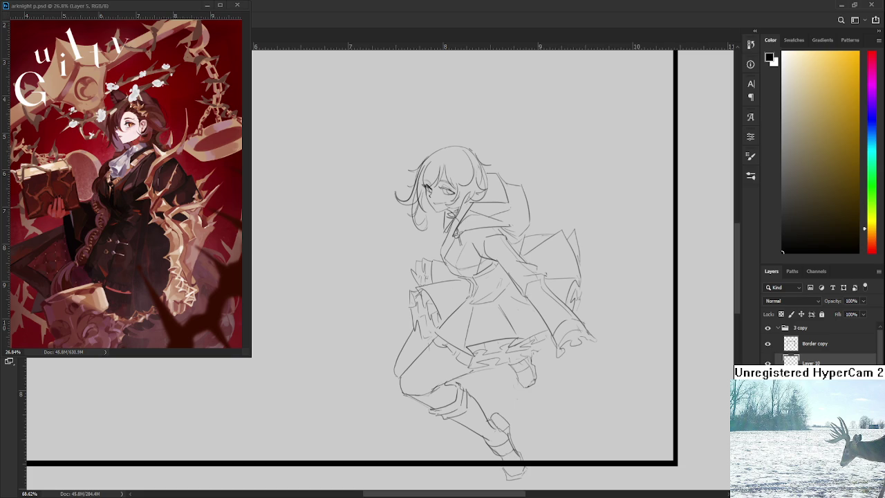
scroll(545, 356, "down", 2)
scroll(587, 350, "down", 1)
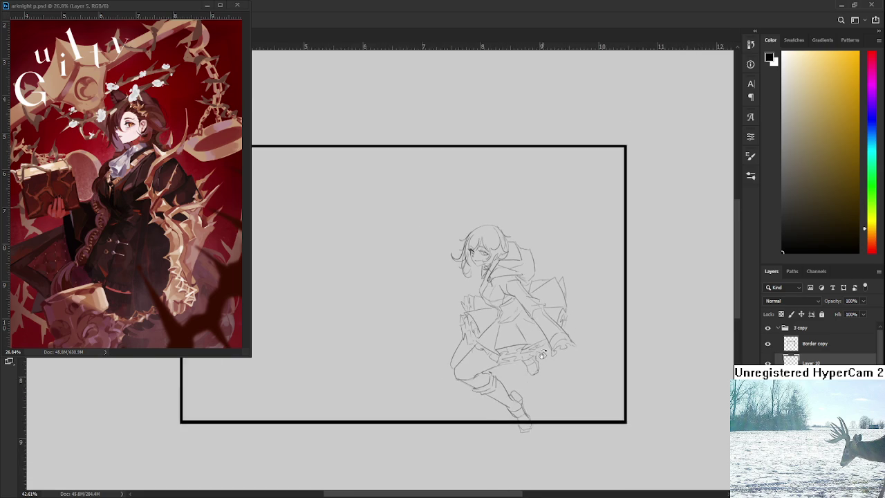
scroll(635, 344, "up", 1)
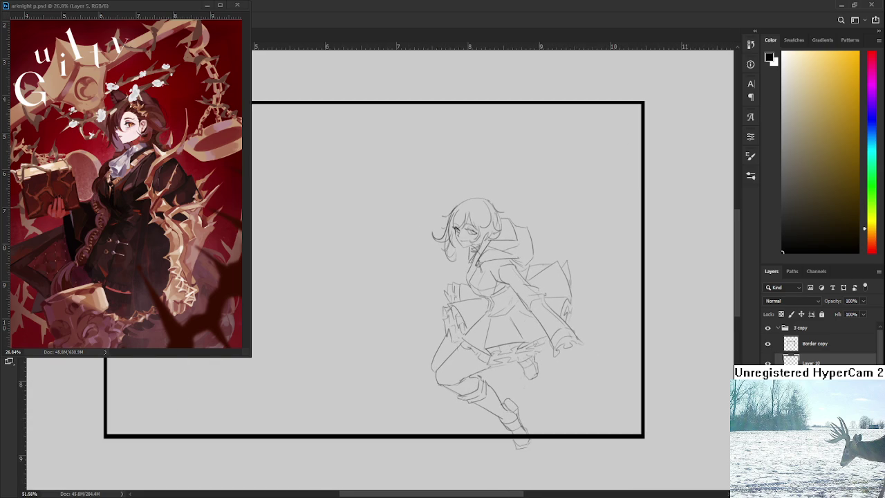
key("ctrl+shift+z")
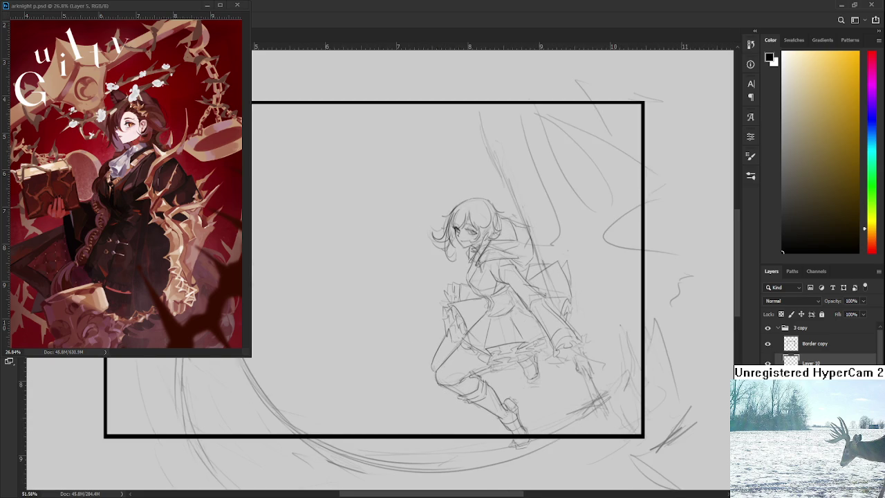
scroll(630, 339, "up", 2)
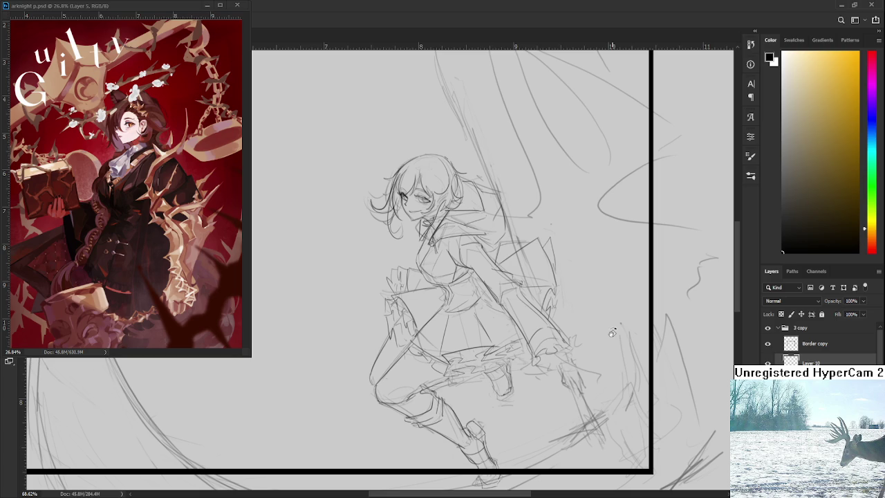
scroll(612, 334, "up", 1)
scroll(612, 333, "up", 1)
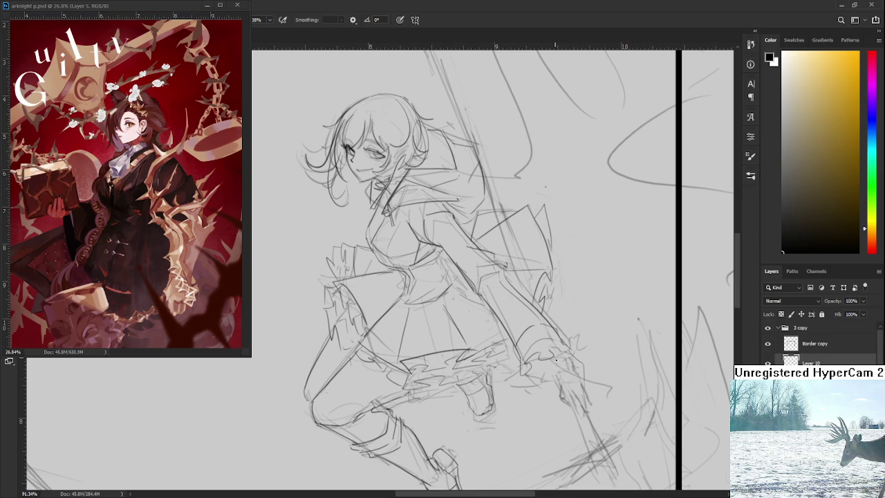
Step: Redraw the fingers of the hand gripping the weapon with darker pencil strokes
mouse_move(563, 377)
left_mouse_down()
mouse_move(574, 391)
mouse_move(579, 385)
left_mouse_up()
left_click_drag(578, 361, 588, 390)
left_click_drag(571, 365, 569, 368)
mouse_move(575, 386)
left_mouse_down()
mouse_move(573, 368)
mouse_move(566, 375)
mouse_move(578, 372)
left_mouse_up()
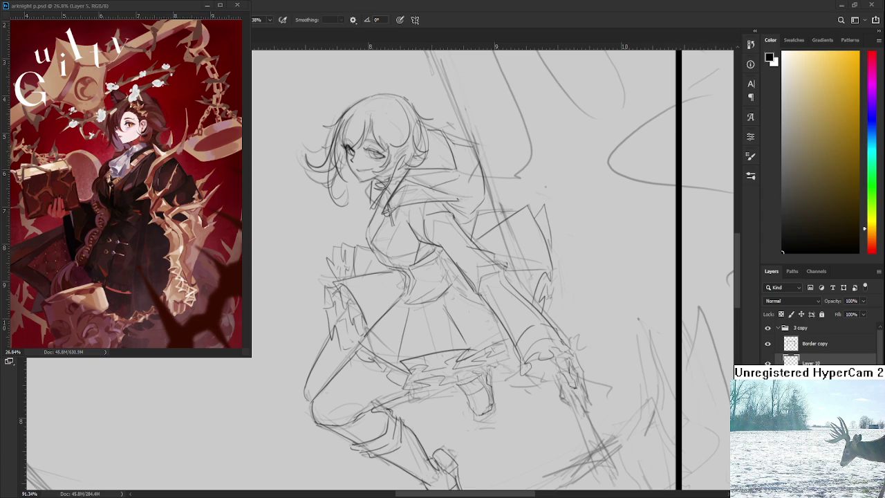
Step: Rotate the canvas view back to level and zoom in on the girl's head and hood
left_click_drag(502, 336, 499, 326)
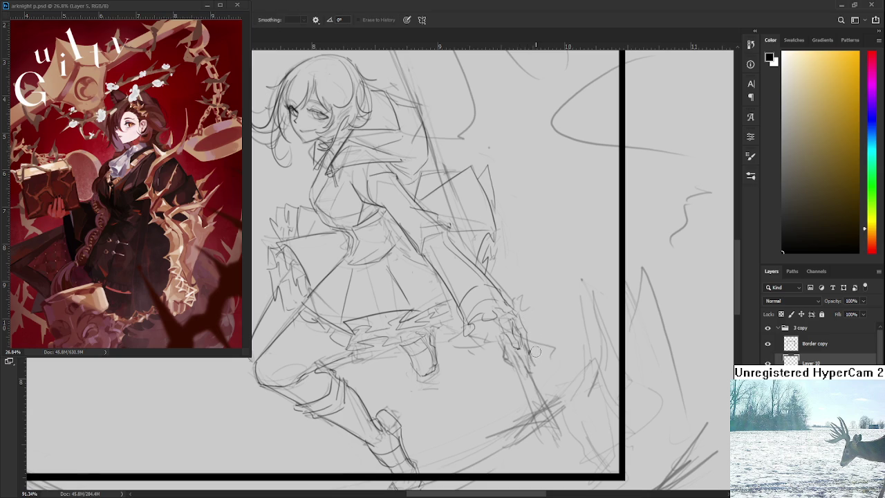
key("r")
mouse_move(534, 357)
left_mouse_down()
mouse_move(487, 335)
mouse_move(478, 320)
left_mouse_up()
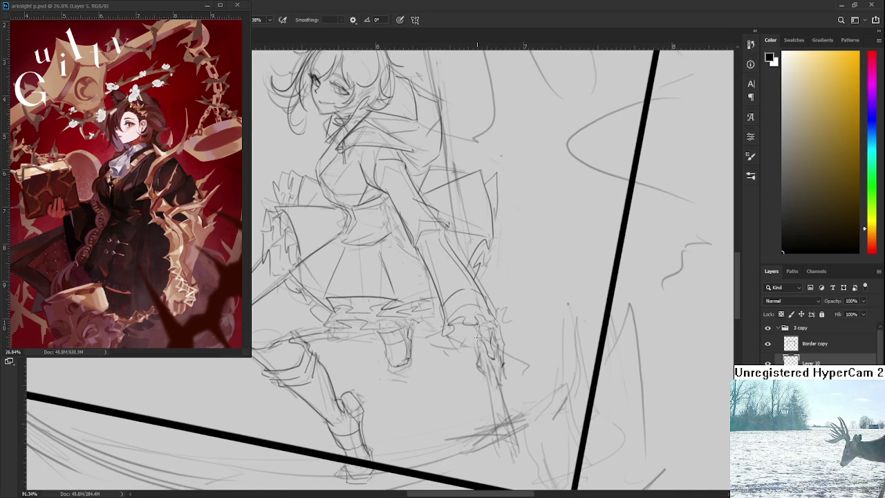
left_click_drag(476, 323, 464, 332)
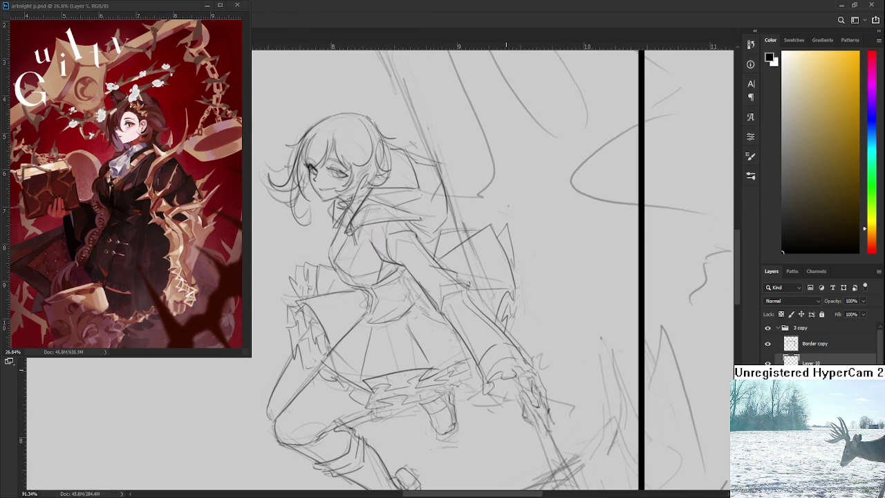
scroll(455, 333, "down", 3)
scroll(416, 273, "up", 2)
scroll(416, 273, "up", 1)
scroll(429, 270, "up", 1)
scroll(433, 267, "down", 3)
scroll(433, 267, "up", 2)
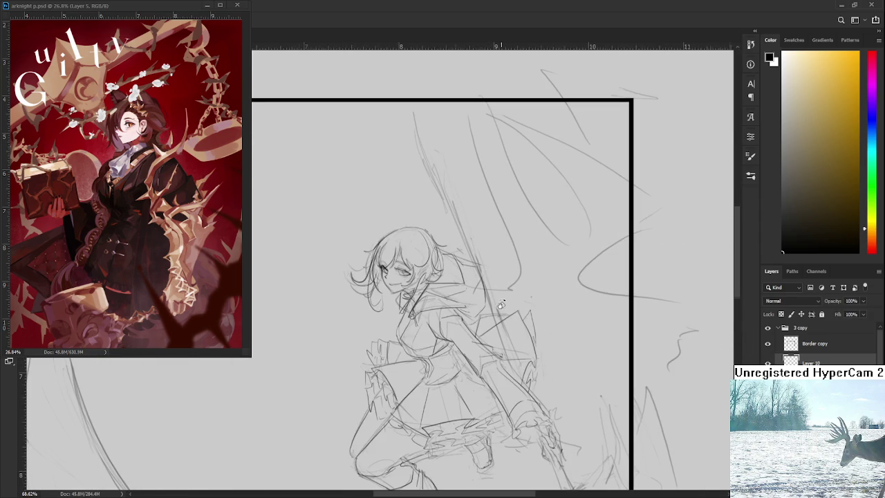
scroll(500, 280, "down", 2)
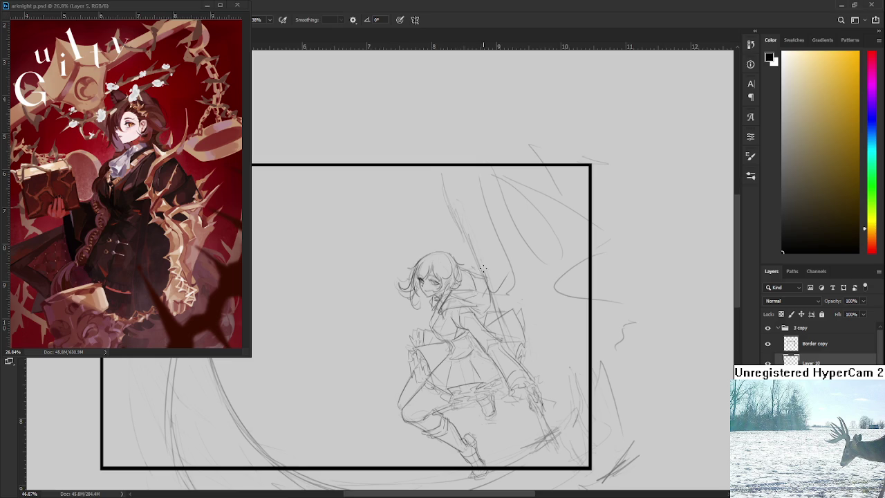
left_click_drag(505, 269, 523, 344)
Step: Sketch hooked hood-edge strokes rising up-right from the head, undoing stray lines
mouse_move(487, 309)
left_mouse_down()
mouse_move(519, 334)
mouse_move(534, 297)
mouse_move(489, 309)
left_mouse_up()
key("ctrl+z")
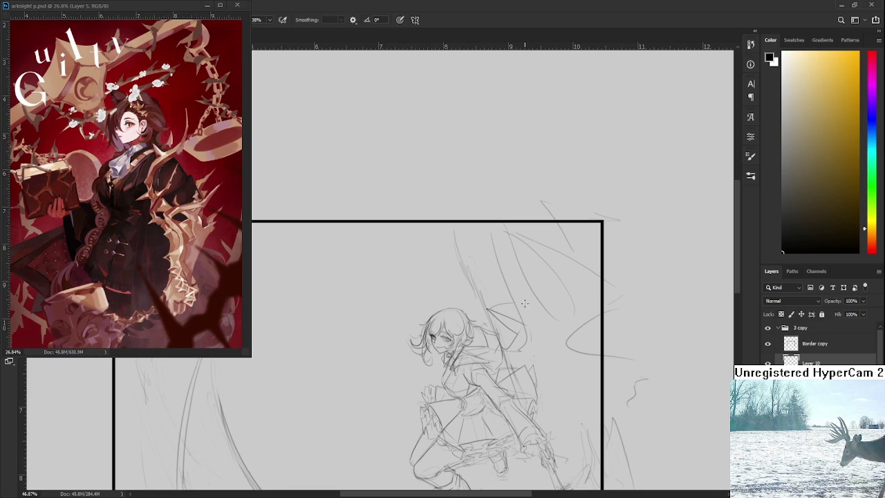
mouse_move(535, 245)
left_mouse_down()
mouse_move(535, 307)
mouse_move(600, 261)
left_mouse_up()
key("ctrl+z")
key("ctrl+z")
mouse_move(487, 309)
left_mouse_down()
mouse_move(546, 285)
mouse_move(527, 224)
left_mouse_up()
key("ctrl+z")
key("ctrl+z")
key("ctrl+z")
left_click_drag(485, 309, 514, 231)
key("ctrl+z")
scroll(567, 259, "down", 3)
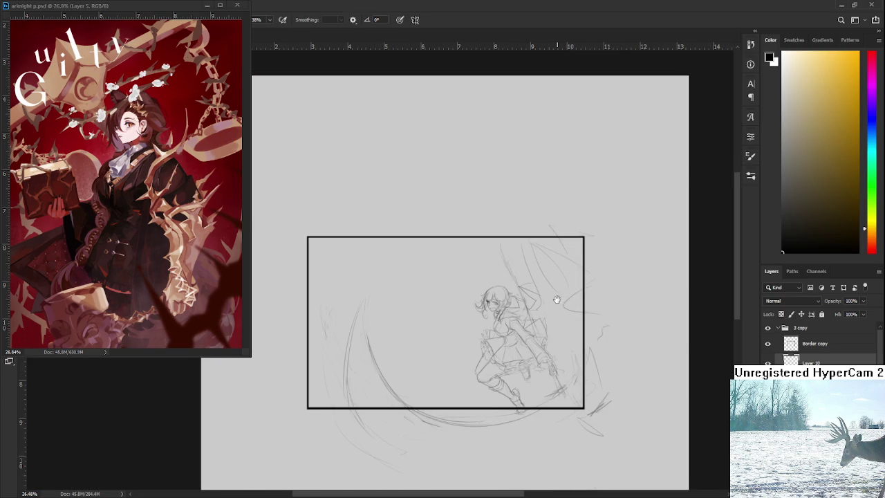
left_click_drag(557, 300, 542, 281)
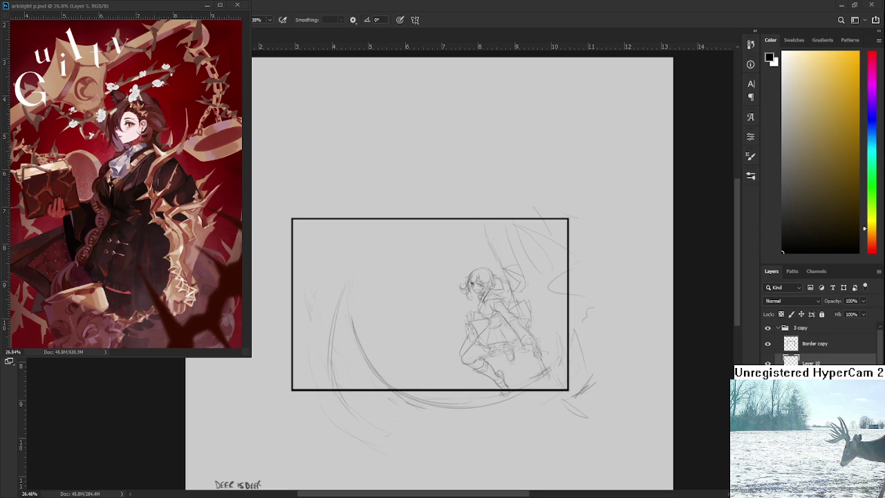
scroll(562, 346, "up", 2)
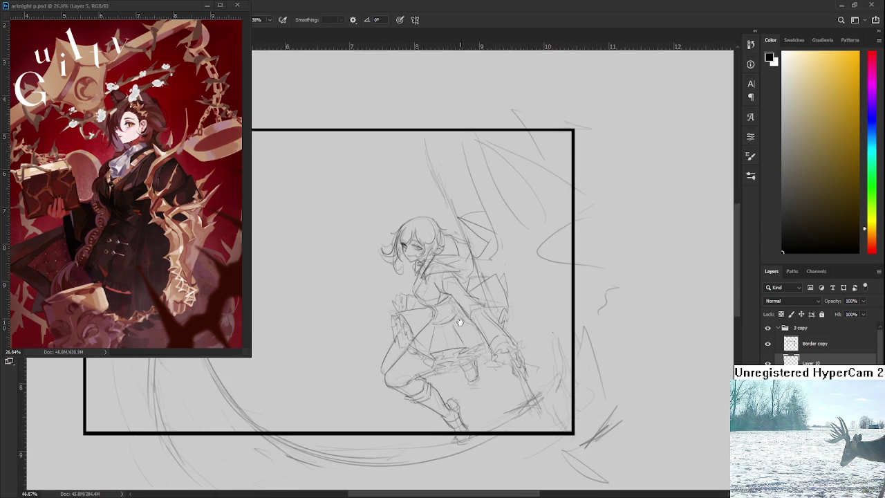
Step: Swap the Eraser for the Brush tool with B to resume pencil sketching
scroll(484, 312, "up", 3)
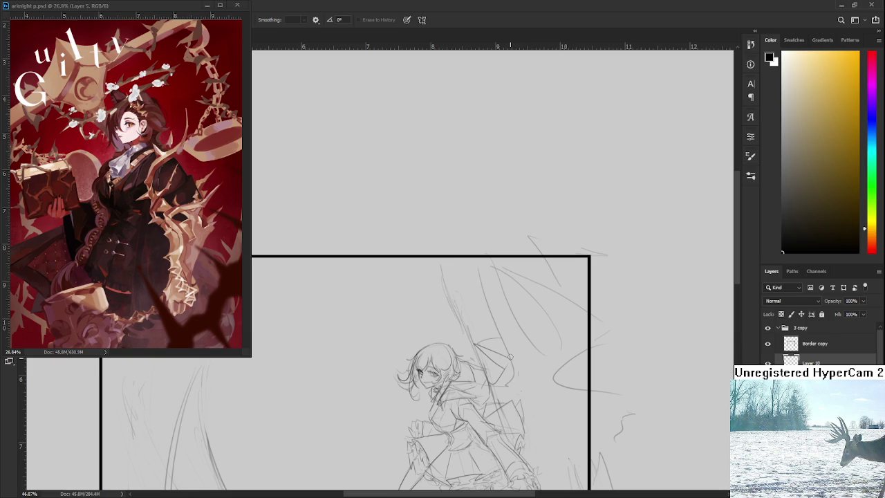
key("b")
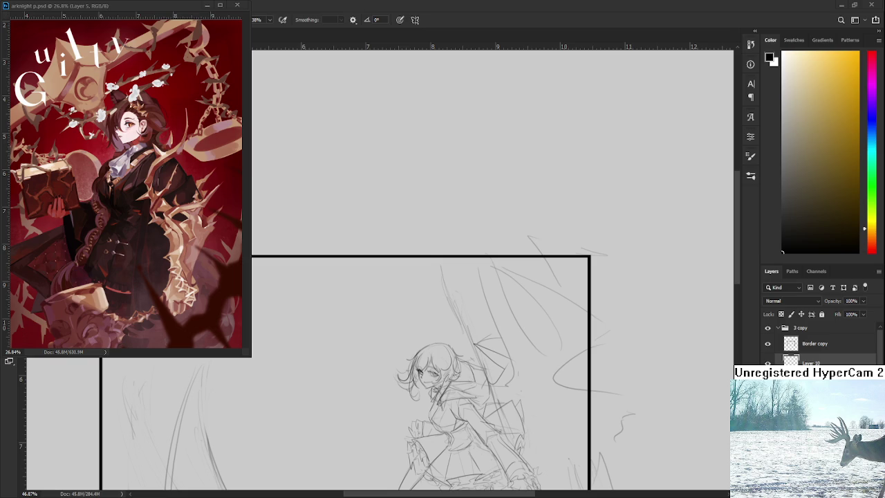
scroll(462, 217, "down", 3)
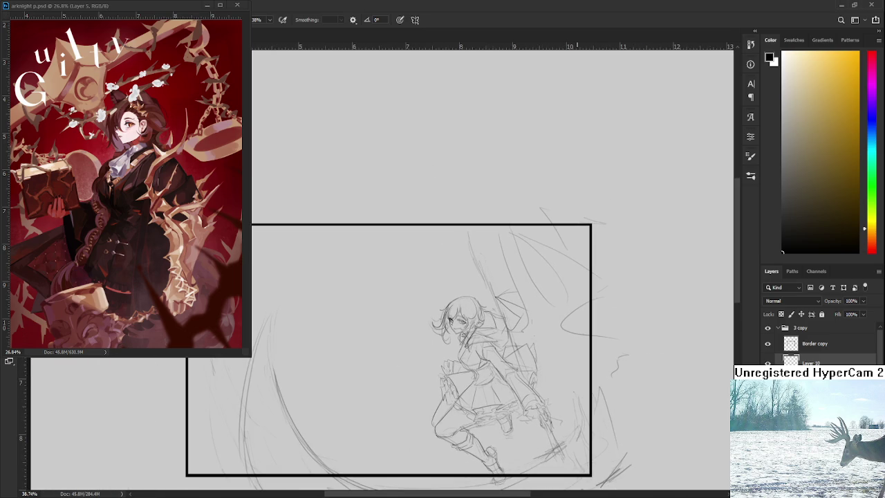
Step: Erase stray strokes near the hair, then sketch an upward-curving strand and short upper-hair line
key("e")
left_click_drag(498, 298, 522, 307)
key("b")
mouse_move(502, 291)
left_mouse_down()
mouse_move(533, 247)
mouse_move(551, 244)
mouse_move(545, 291)
left_mouse_up()
mouse_move(546, 225)
left_mouse_down()
mouse_move(538, 242)
mouse_move(567, 257)
left_mouse_up()
Step: Sketch lines along the figure's back, undoing the faint and stray strokes
left_click_drag(570, 308, 571, 274)
key("ctrl+z")
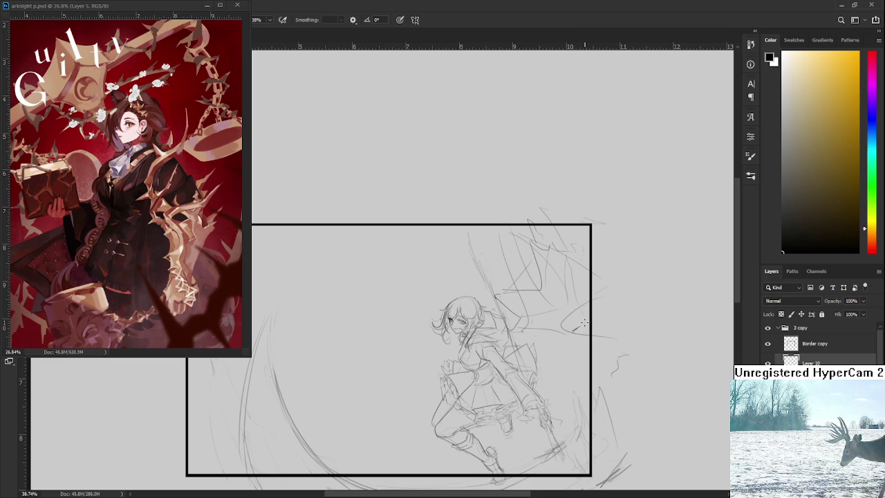
scroll(584, 324, "down", 2)
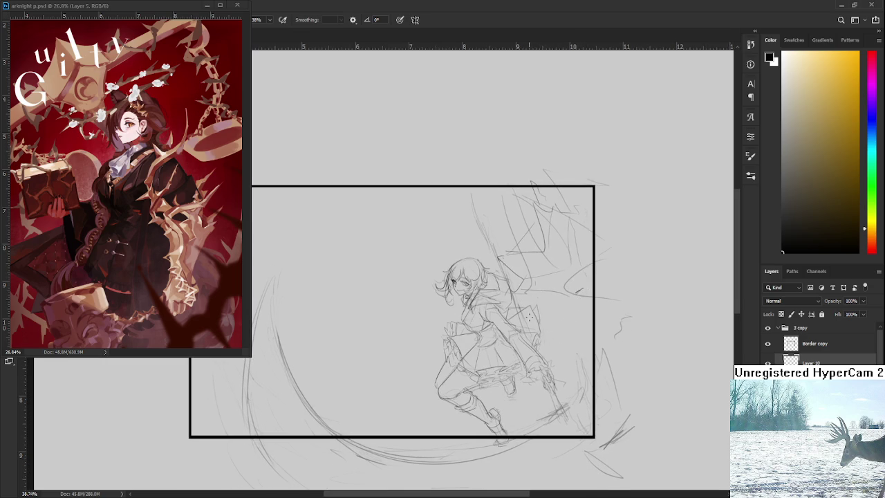
left_click_drag(512, 310, 542, 338)
left_click_drag(506, 313, 552, 338)
scroll(572, 332, "down", 1)
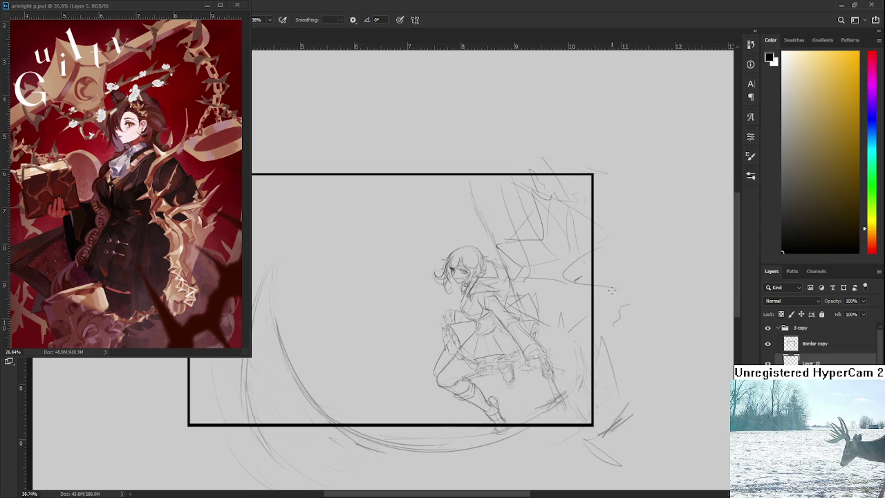
key("ctrl+z")
key("e")
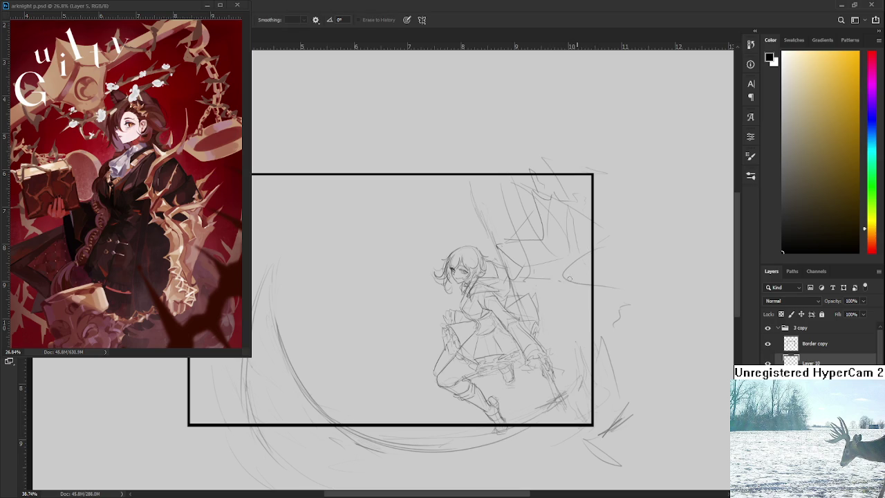
key("b")
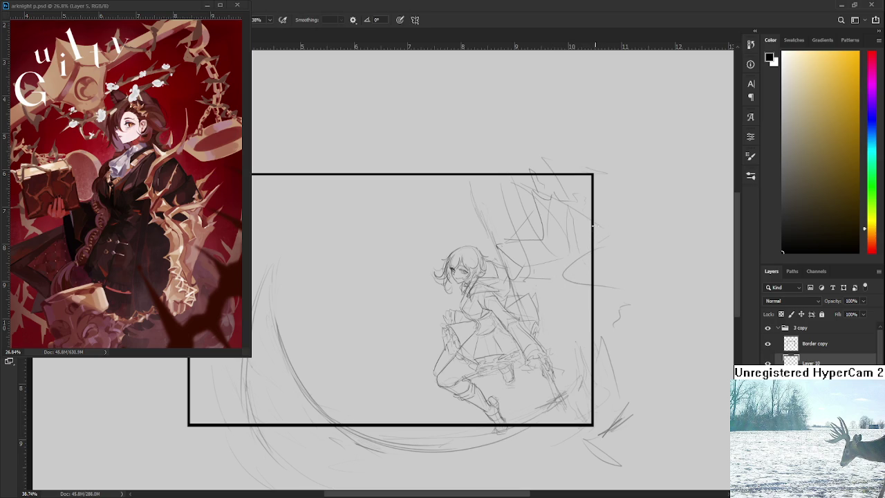
Step: Add short cape strokes near the frame's right edge, beside the arm and from the shoulder
mouse_move(592, 270)
left_mouse_down()
mouse_move(583, 291)
mouse_move(520, 288)
left_mouse_up()
left_click_drag(574, 323, 554, 330)
key("ctrl+z")
left_click_drag(562, 339, 586, 324)
left_click_drag(505, 301, 558, 314)
Step: Redraw the cape line from the girl's shoulder out to the frame's right edge
key("ctrl+z")
left_click_drag(508, 285, 599, 335)
key("e")
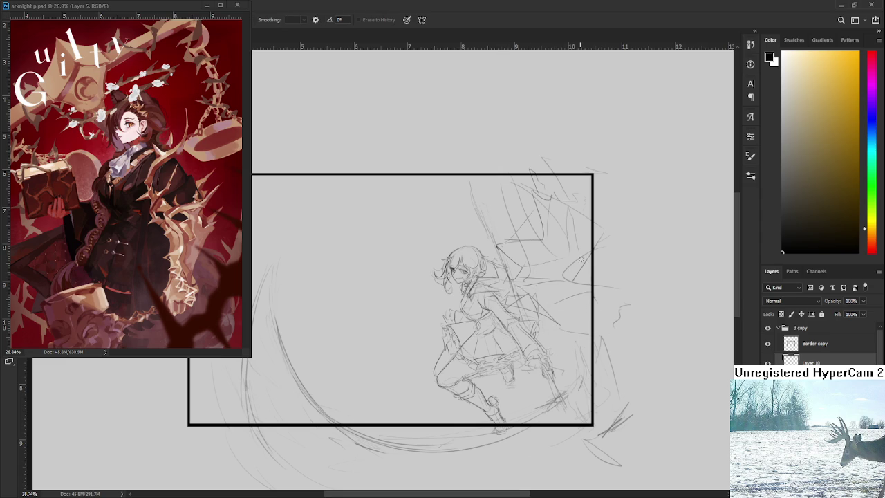
key("b")
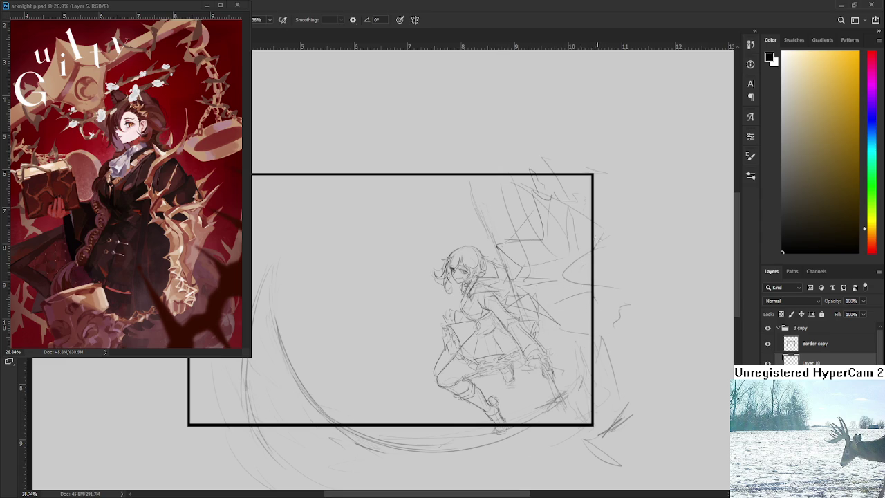
left_click_drag(595, 277, 617, 315)
scroll(617, 325, "down", 1)
scroll(617, 333, "down", 2)
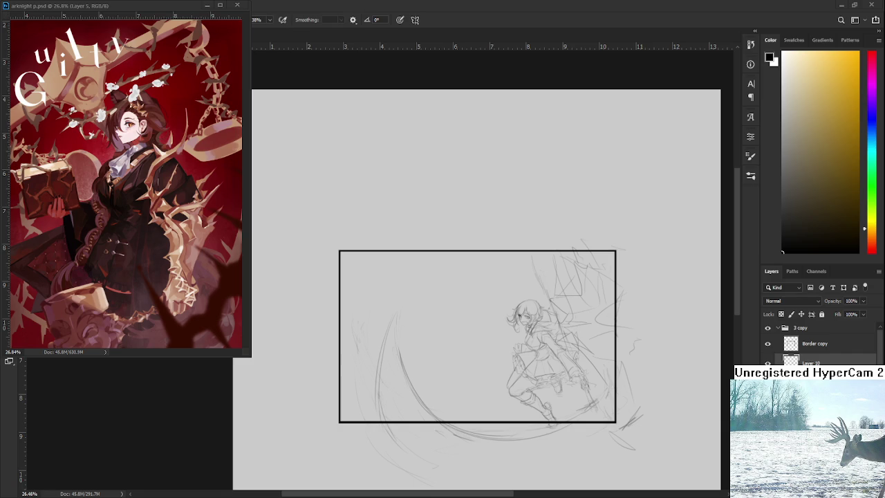
scroll(472, 325, "up", 5)
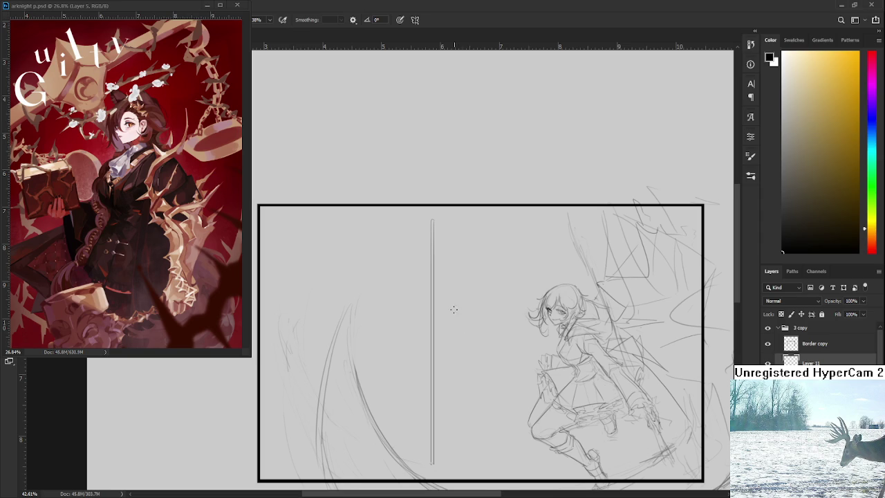
Step: Sketch small stacked box segments on the staff shaft as a grip section
left_click_drag(458, 316, 429, 275)
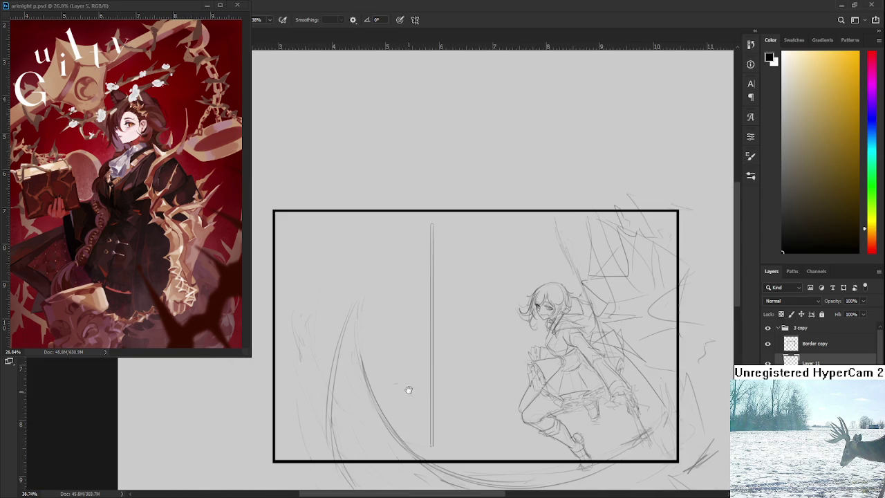
left_click_drag(407, 401, 415, 366)
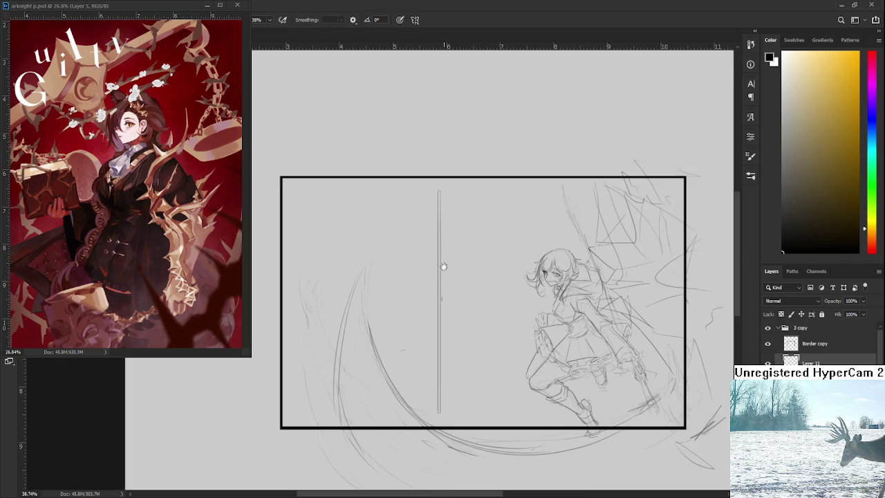
left_click_drag(446, 268, 448, 310)
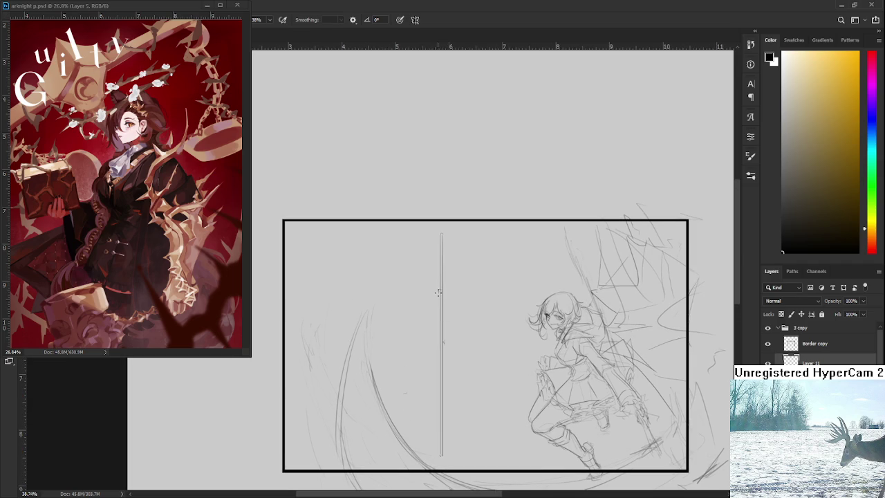
left_click_drag(443, 290, 438, 308)
key("e")
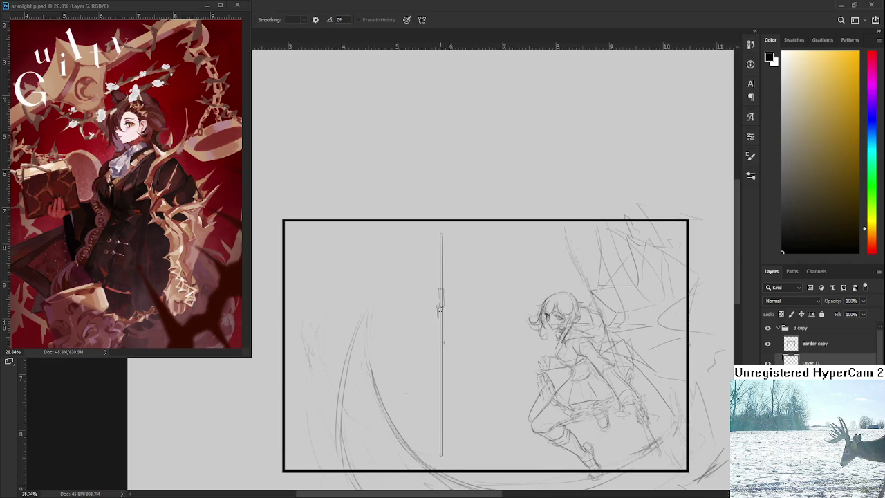
key("b")
left_click_drag(440, 304, 443, 319)
key("e")
key("b")
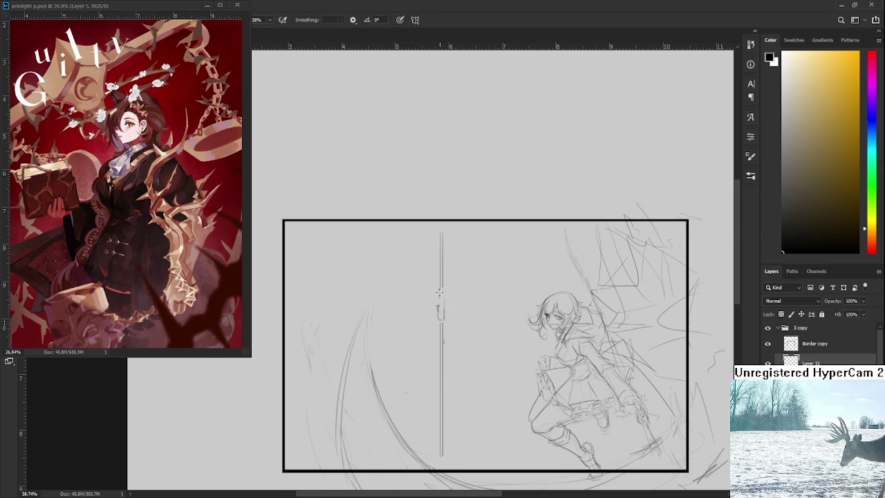
left_click_drag(440, 291, 443, 306)
scroll(457, 339, "down", 2)
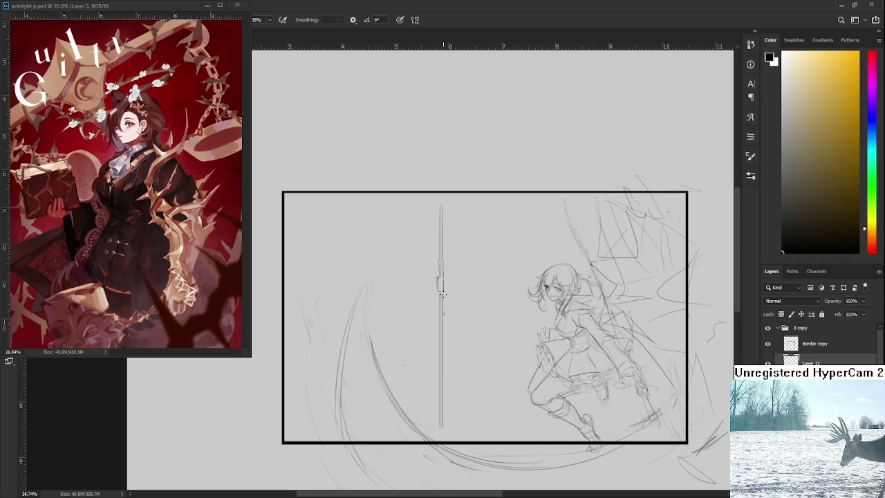
Step: Outline the left and right sides of the staff with long parallel strokes
left_click_drag(439, 293, 437, 343)
left_click_drag(443, 293, 443, 341)
scroll(446, 318, "up", 1)
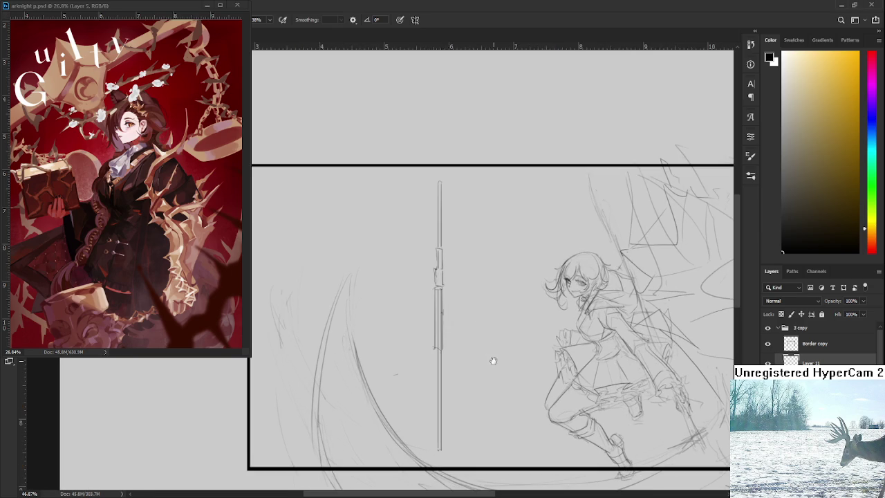
left_click_drag(491, 357, 469, 303)
scroll(469, 302, "down", 1)
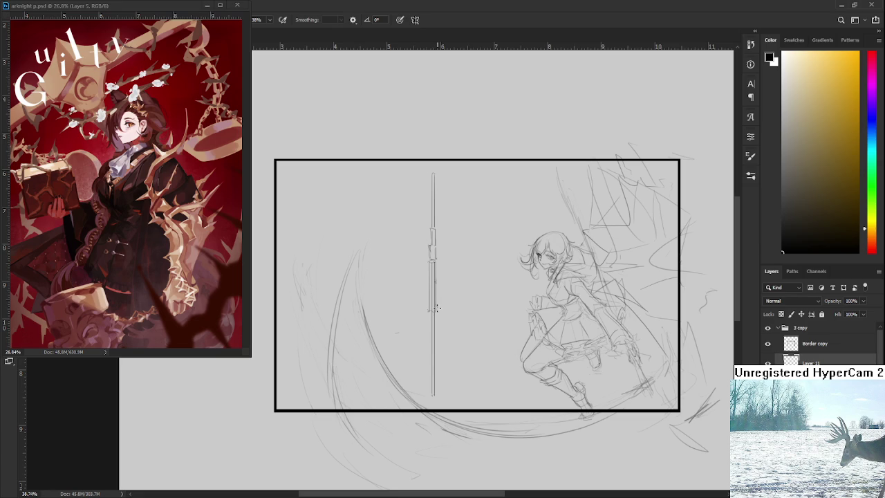
Step: Touch up the staff, toggling Eraser and Brush, and shift the view left
key("e")
key("b")
scroll(436, 314, "up", 1)
scroll(436, 297, "up", 2)
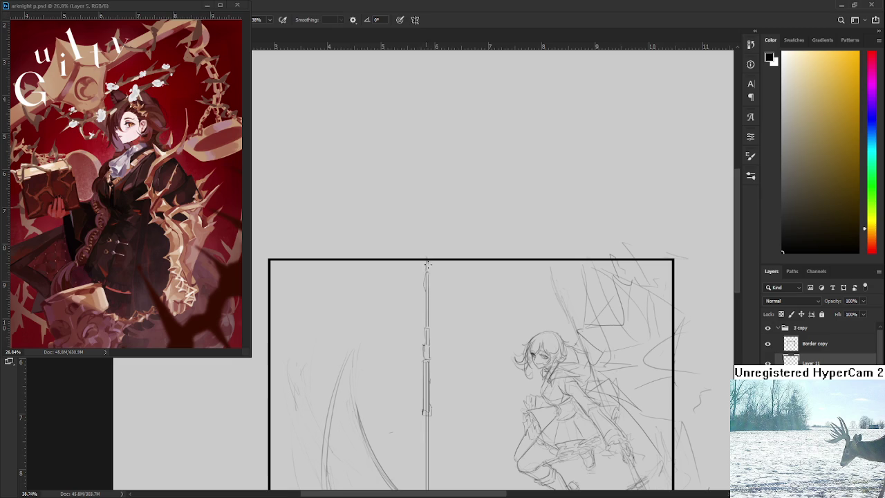
scroll(426, 271, "down", 2)
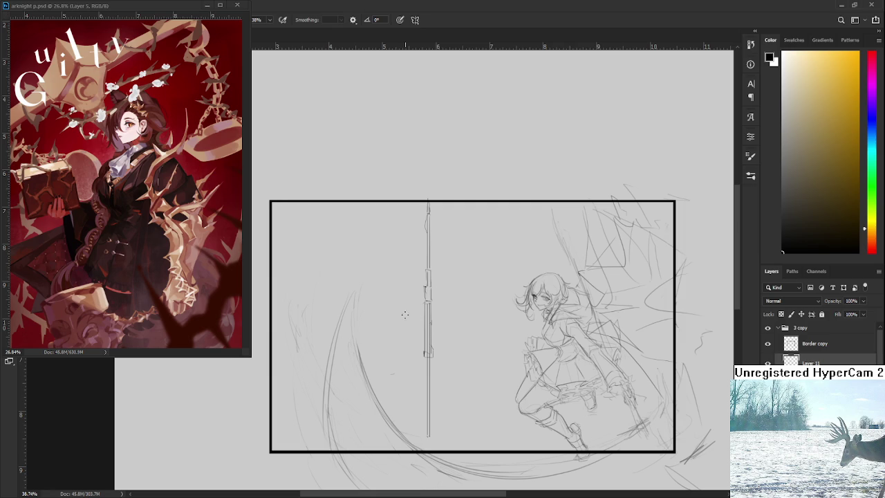
left_click_drag(414, 340, 405, 308)
key("e")
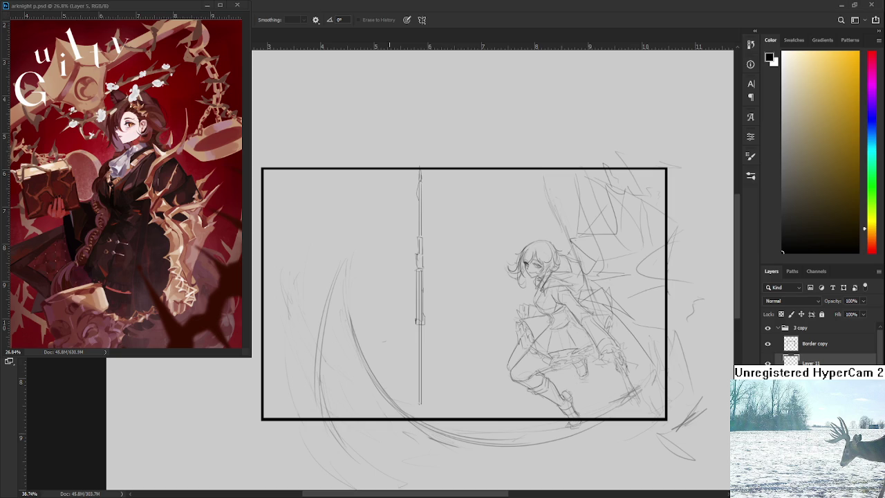
left_click_drag(420, 320, 382, 309)
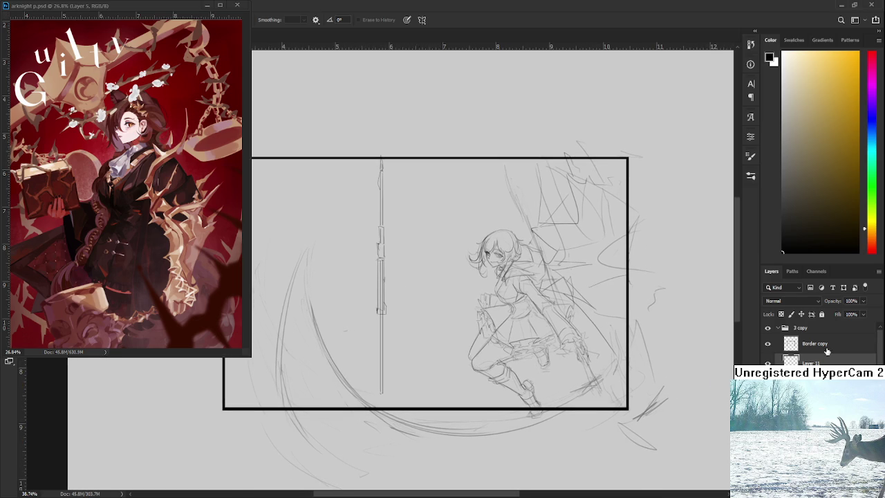
scroll(830, 349, "down", 1)
left_click(768, 370)
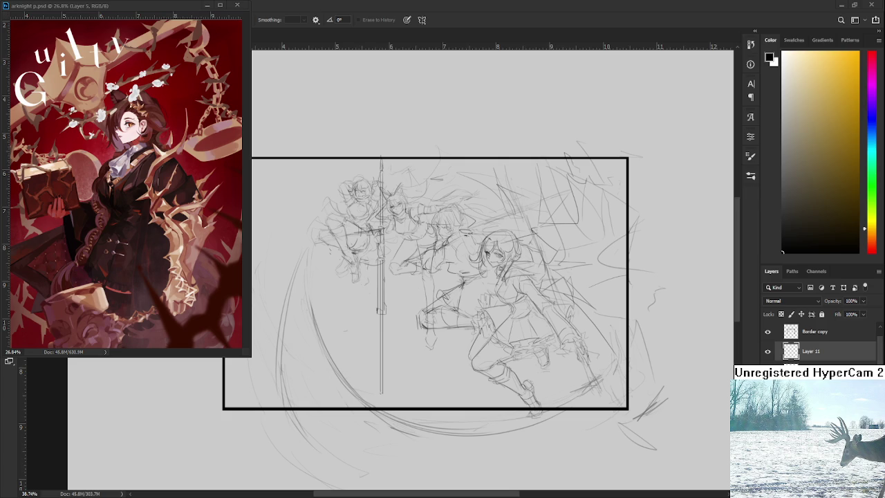
scroll(429, 312, "up", 1)
scroll(417, 317, "down", 1)
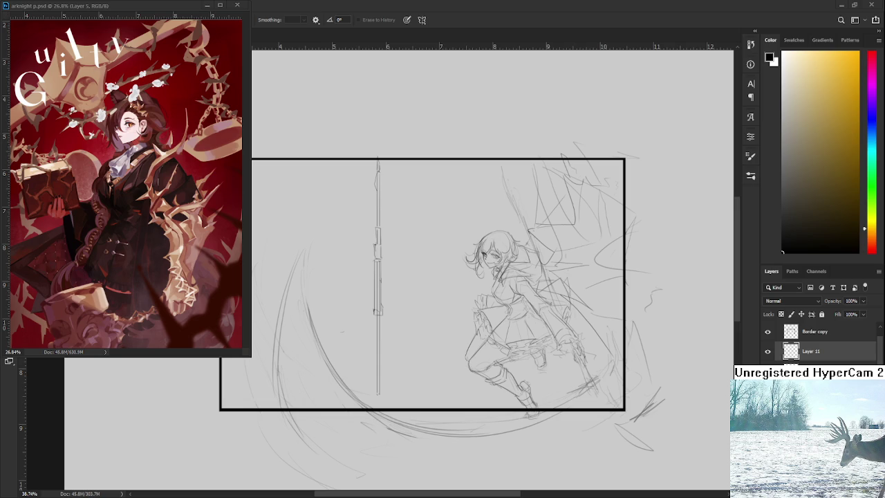
left_click_drag(415, 335, 420, 320)
key("b")
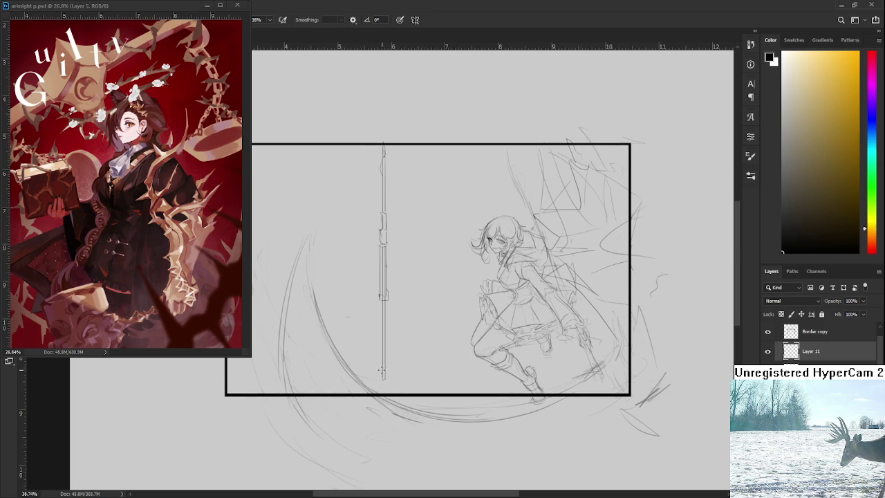
left_click_drag(386, 377, 387, 383)
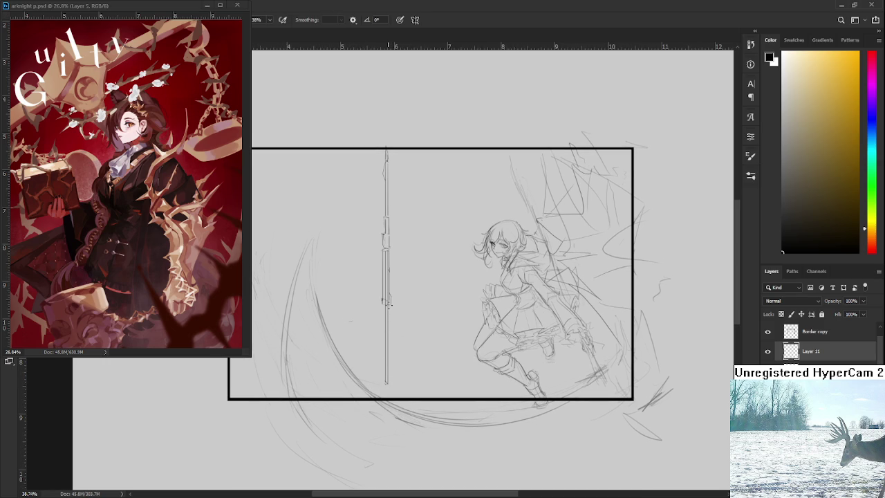
Step: Free Transform the staff, rotating it and moving it over the leaping girl
key("ctrl+t")
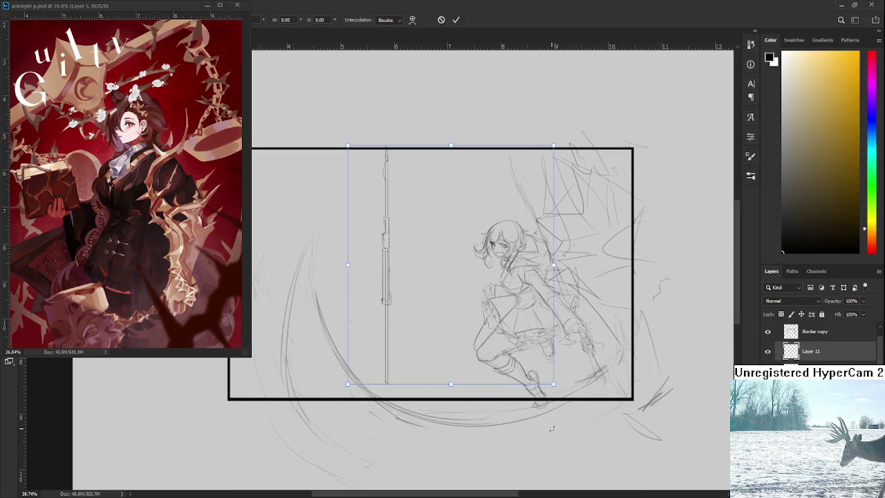
left_click_drag(557, 399, 593, 360)
left_click_drag(520, 344, 639, 310)
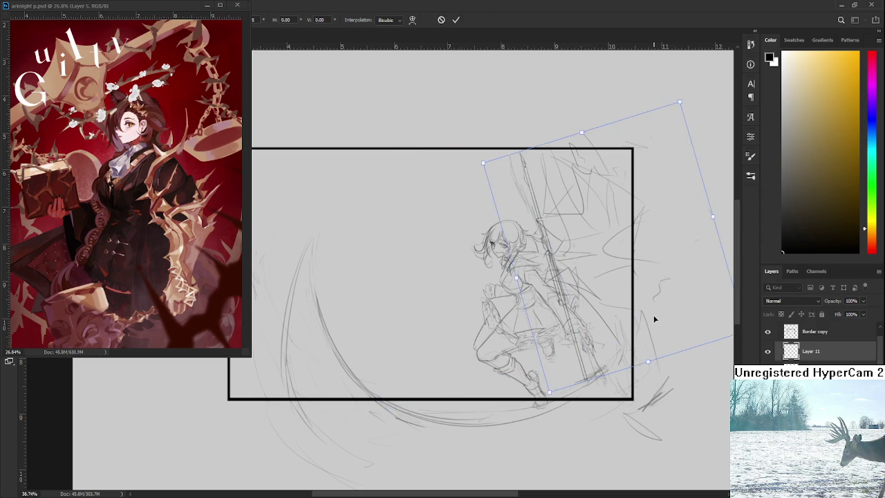
left_click_drag(670, 355, 606, 328)
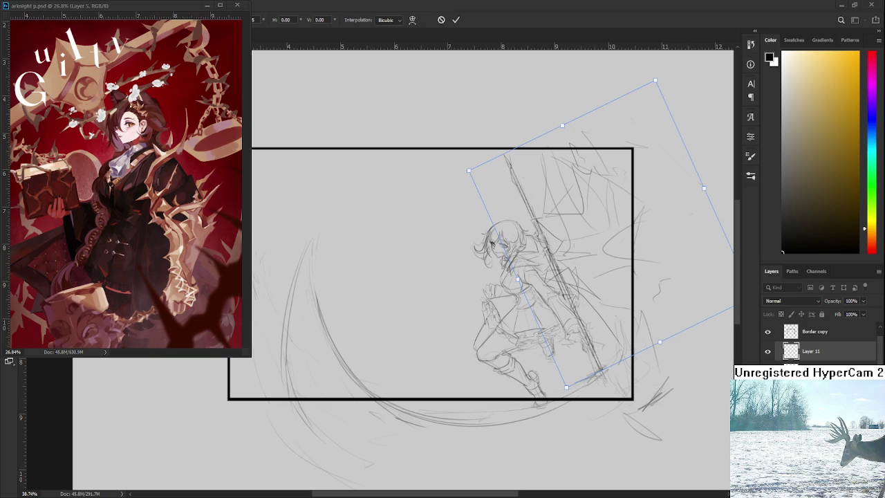
Step: Move the sketch right and down, rescale it, and skew it horizontally to H 11.86
mouse_move(605, 322)
left_mouse_down()
mouse_move(608, 329)
mouse_move(597, 330)
mouse_move(609, 330)
mouse_move(608, 349)
mouse_move(616, 337)
left_mouse_up()
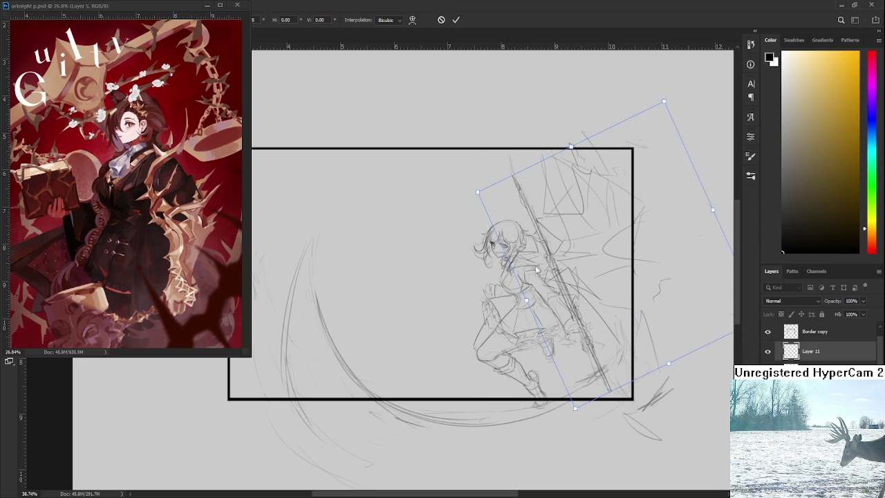
left_click_drag(478, 193, 498, 194)
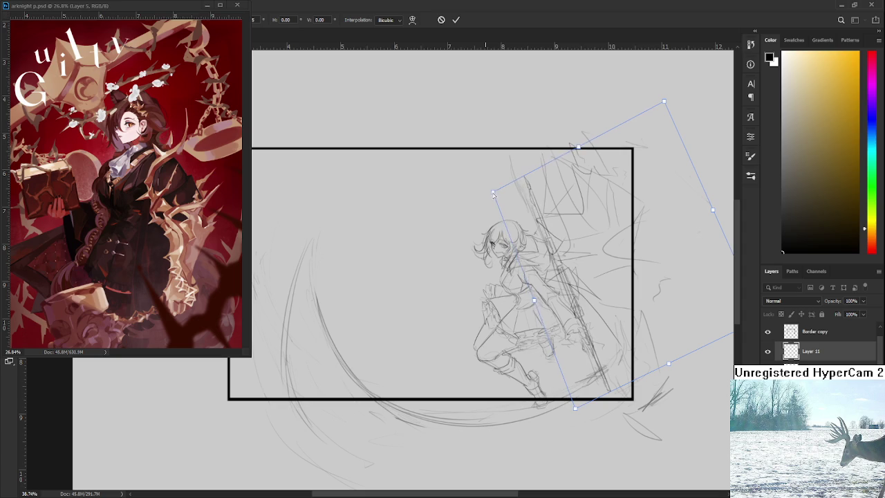
mouse_move(581, 148)
left_mouse_down()
mouse_move(564, 156)
mouse_move(572, 152)
left_mouse_up()
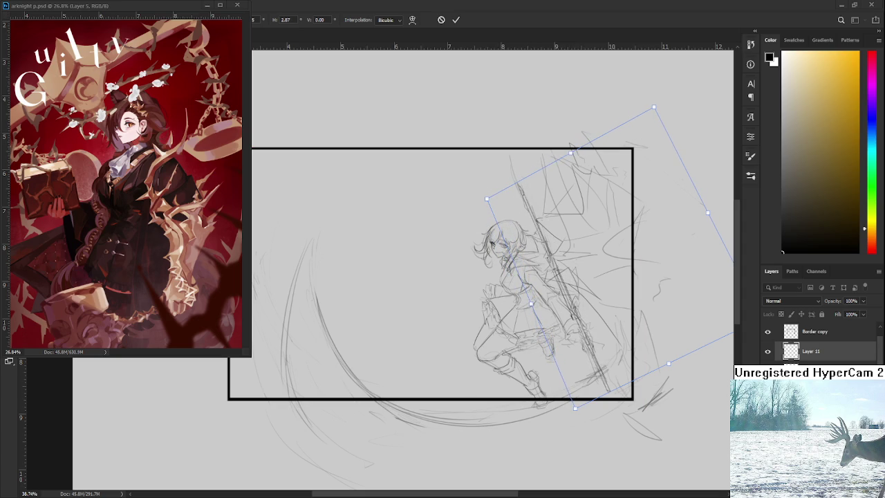
left_click_drag(575, 407, 575, 397)
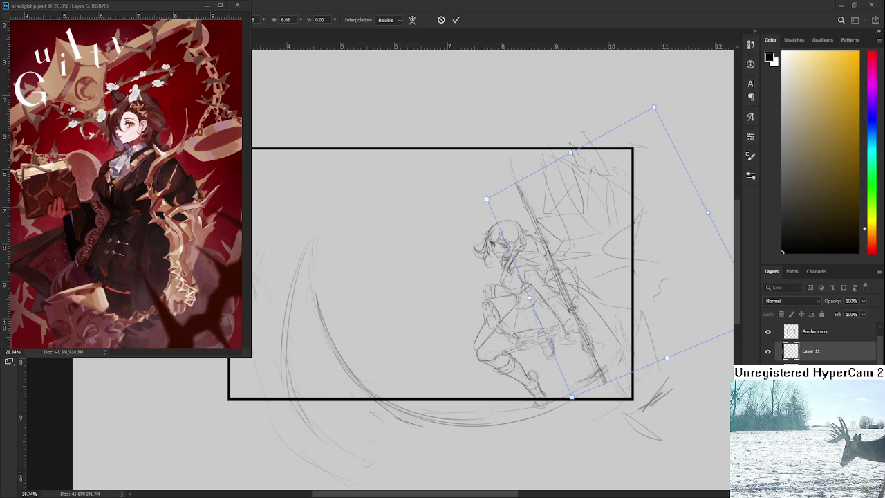
left_click_drag(654, 108, 641, 123)
left_click_drag(603, 194, 593, 193)
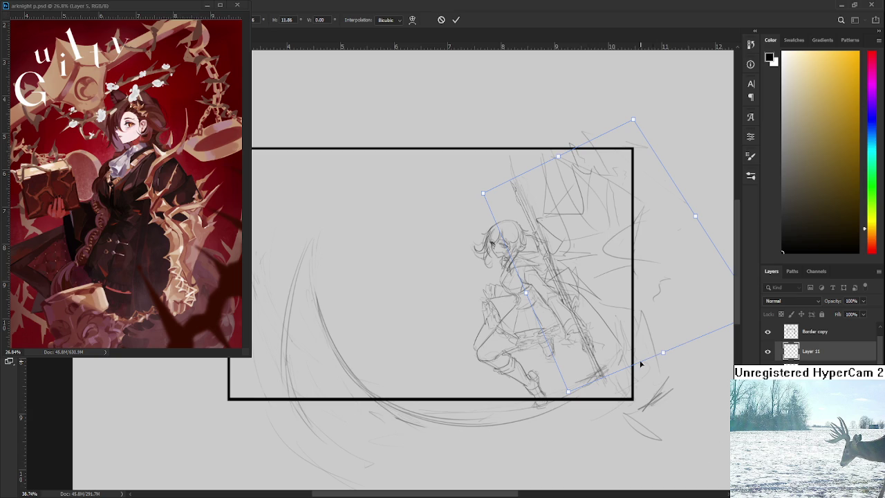
key("Return")
Step: Nudge the sketch down-right, enlarge it proportionally from its corner, and commit the transform
left_click_drag(635, 369, 565, 296)
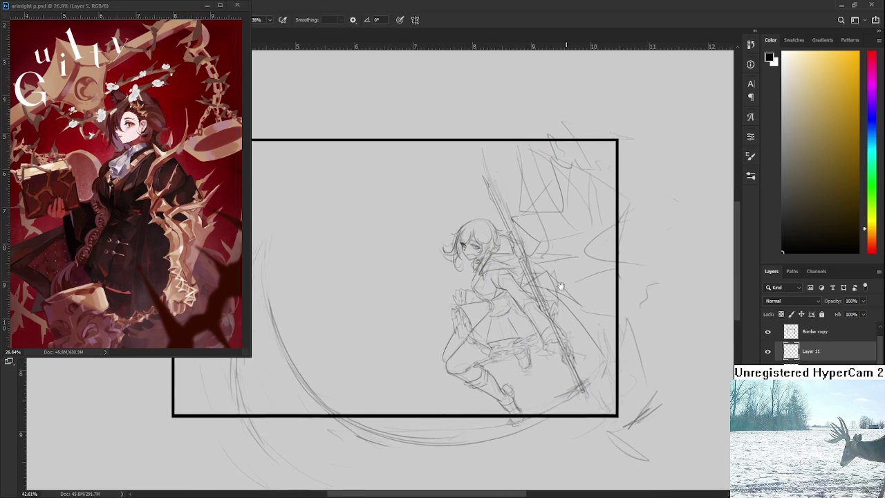
left_click_drag(545, 299, 548, 305)
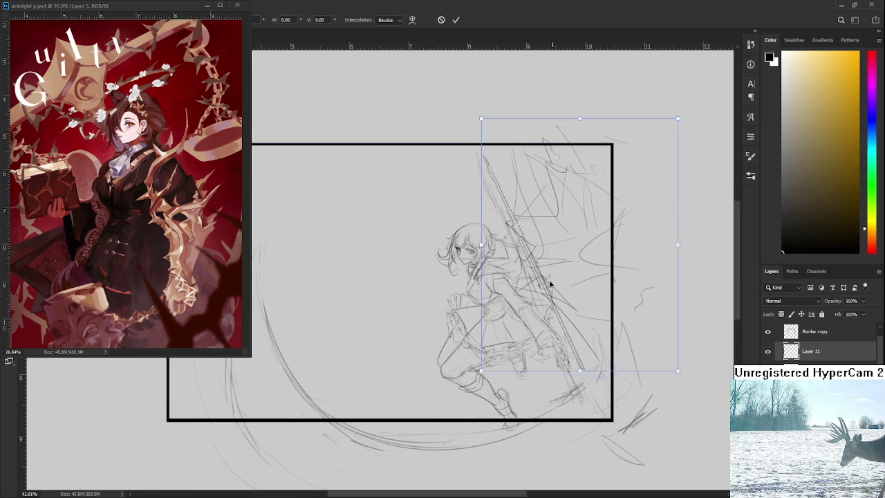
left_click_drag(479, 150, 471, 141)
left_click_drag(492, 204, 495, 202)
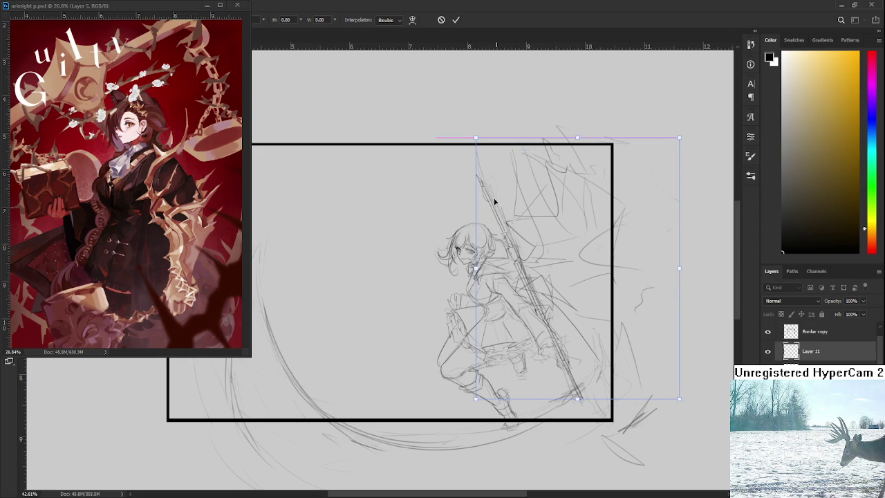
key("Return")
scroll(571, 297, "down", 2)
scroll(553, 311, "up", 4)
key("e")
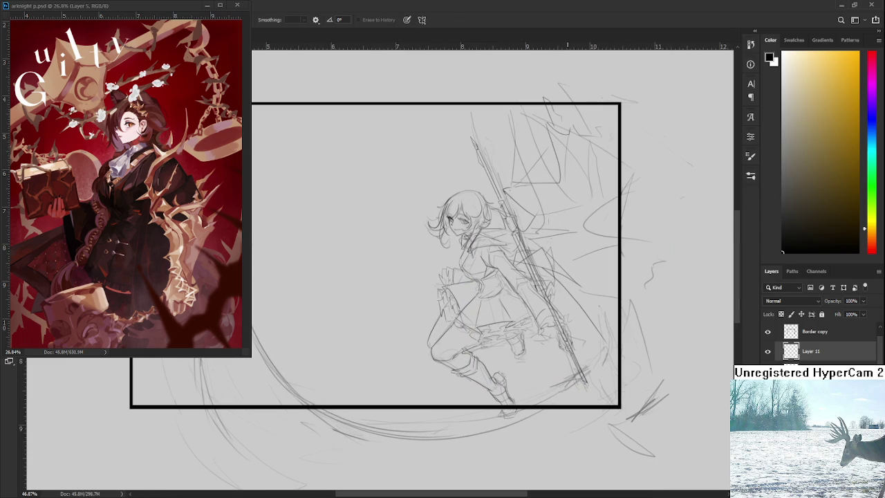
key("b")
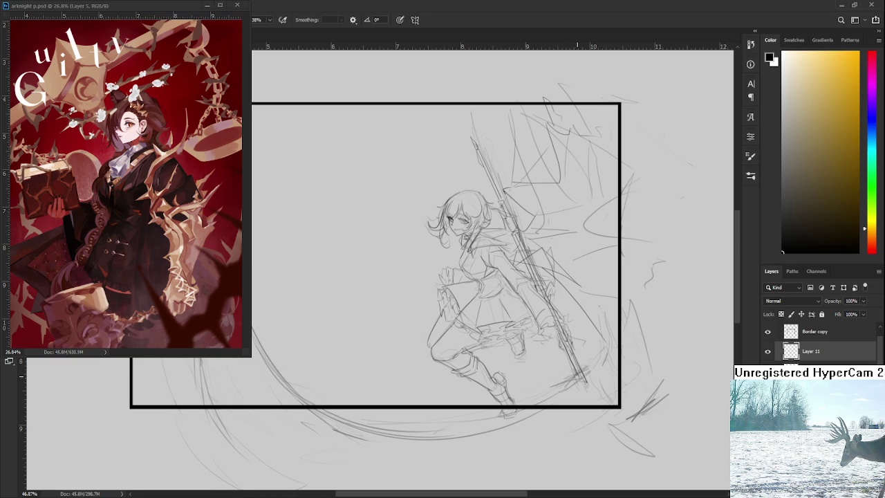
scroll(582, 375, "down", 2)
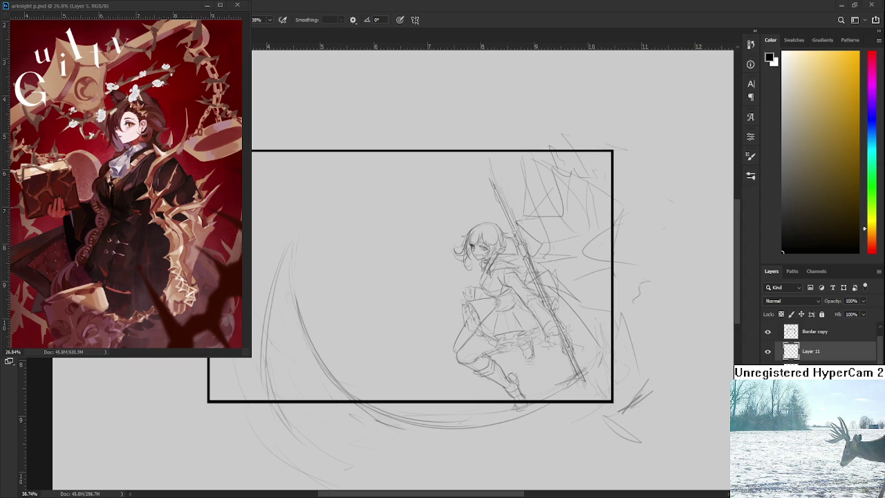
Step: Hide the rough arc and scribble lines, briefly restoring them to compare
left_click_drag(572, 423, 616, 420)
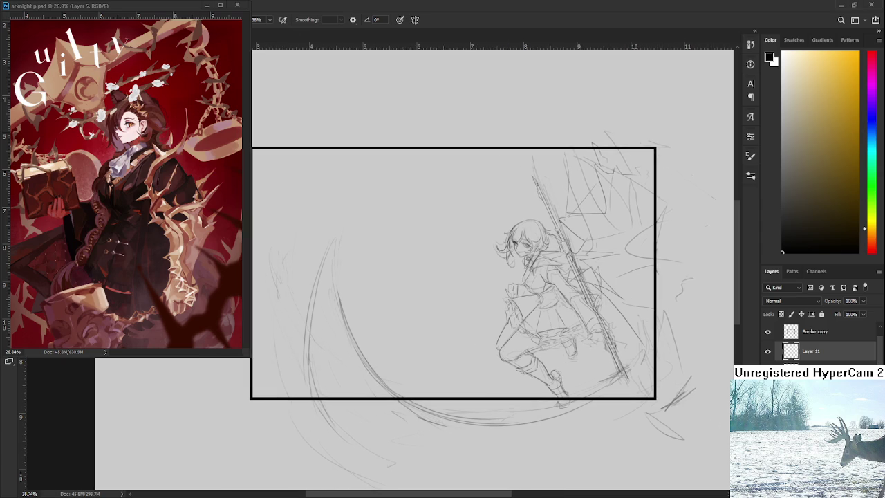
key("ctrl+z")
key("ctrl+shift+z")
key("ctrl+z")
Step: Zoom in on the spear and extend its lower tip with new pencil strokes
scroll(626, 371, "up", 2)
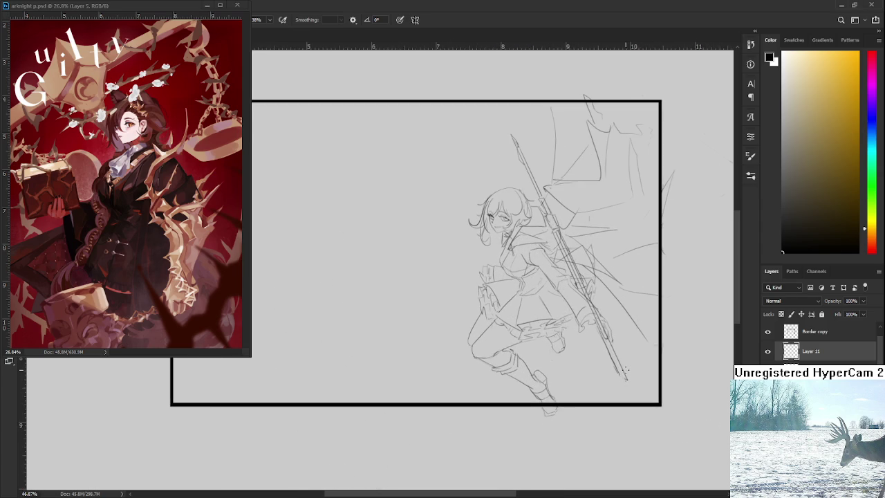
scroll(626, 370, "down", 1)
scroll(624, 370, "down", 1)
scroll(626, 371, "up", 1)
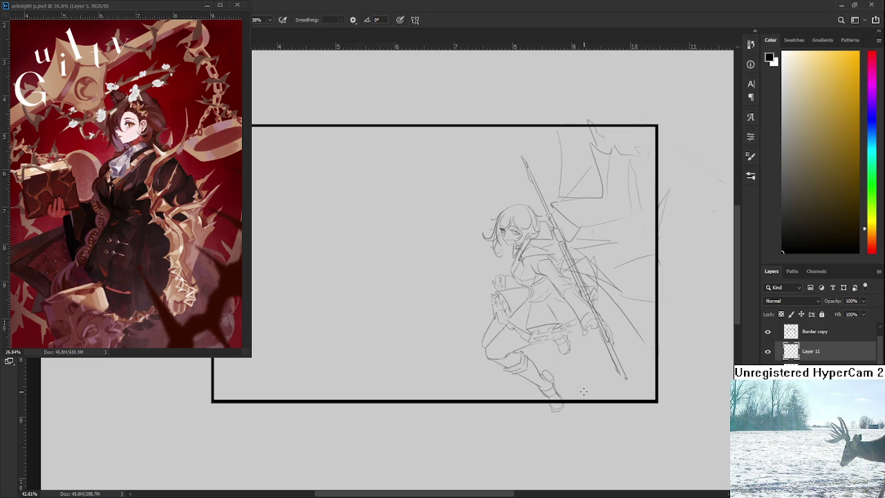
scroll(585, 368, "up", 1)
scroll(601, 376, "up", 1)
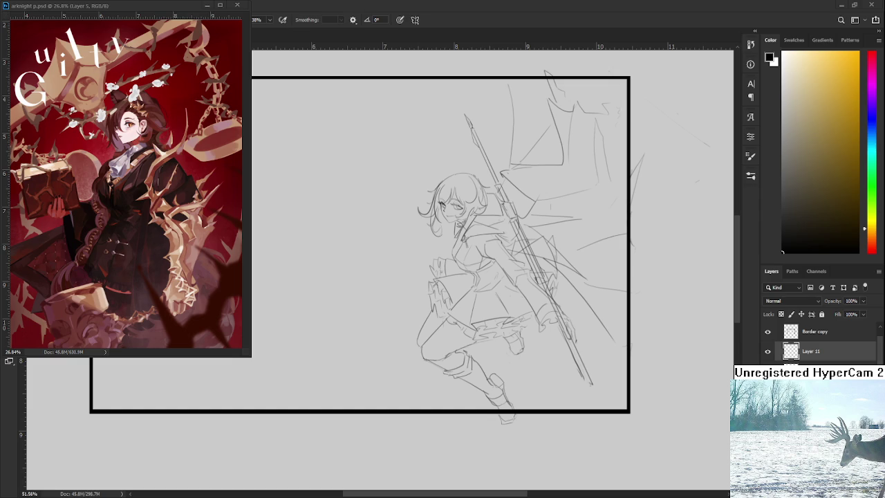
scroll(580, 378, "up", 2)
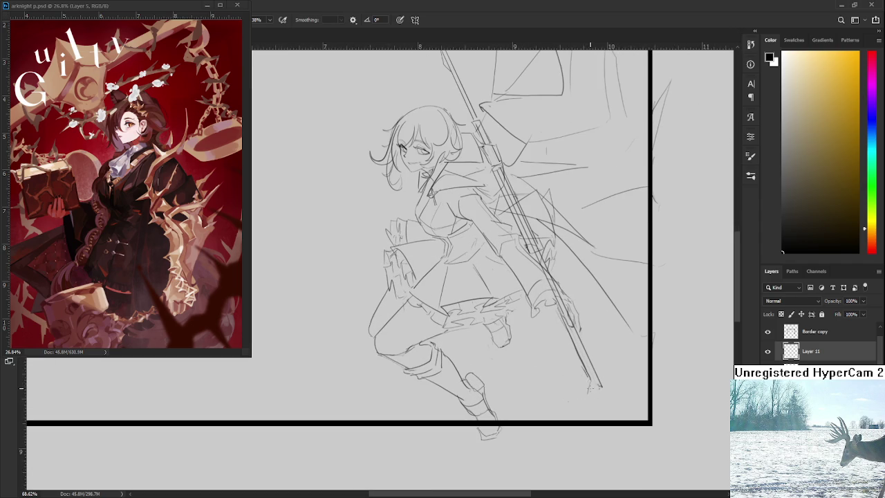
left_click_drag(592, 384, 601, 409)
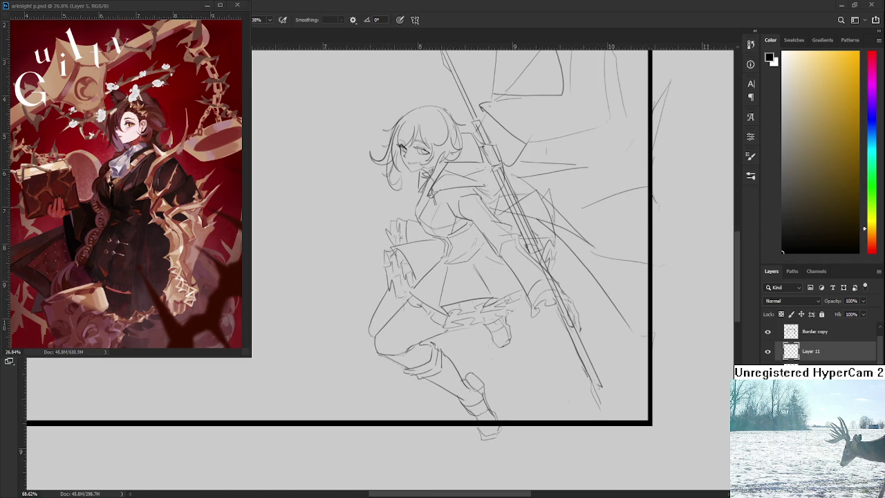